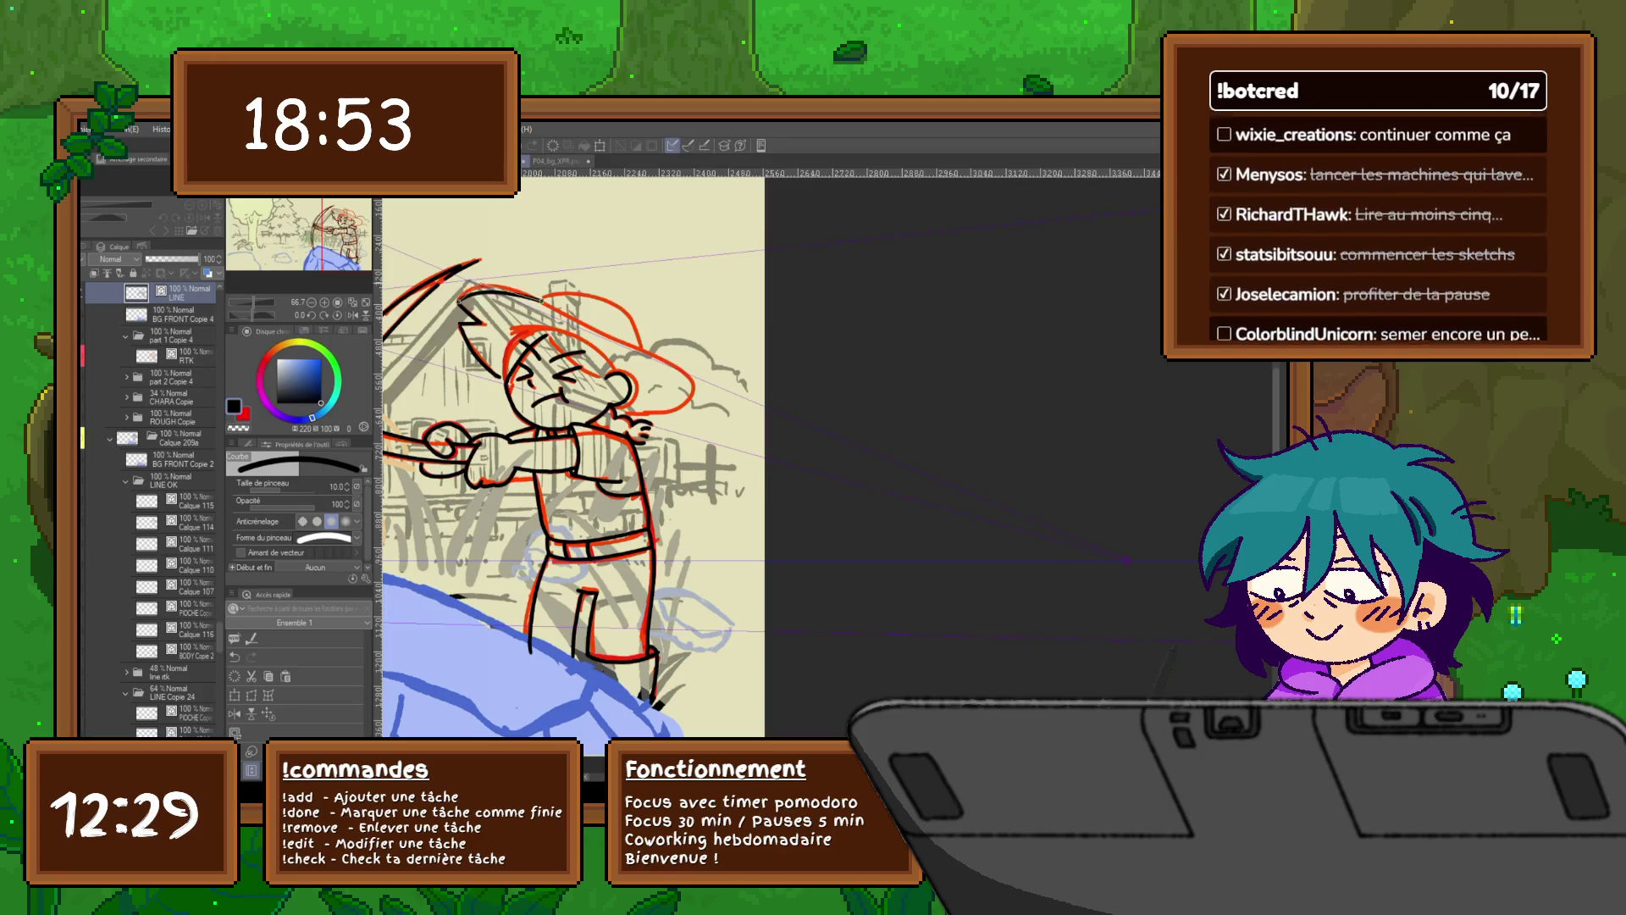
Step: Ink the archer's hat-brim line in black, redrawing its right end after an undo
mouse_move(458, 288)
mouse_down()
mouse_move(542, 298)
mouse_move(692, 392)
mouse_up()
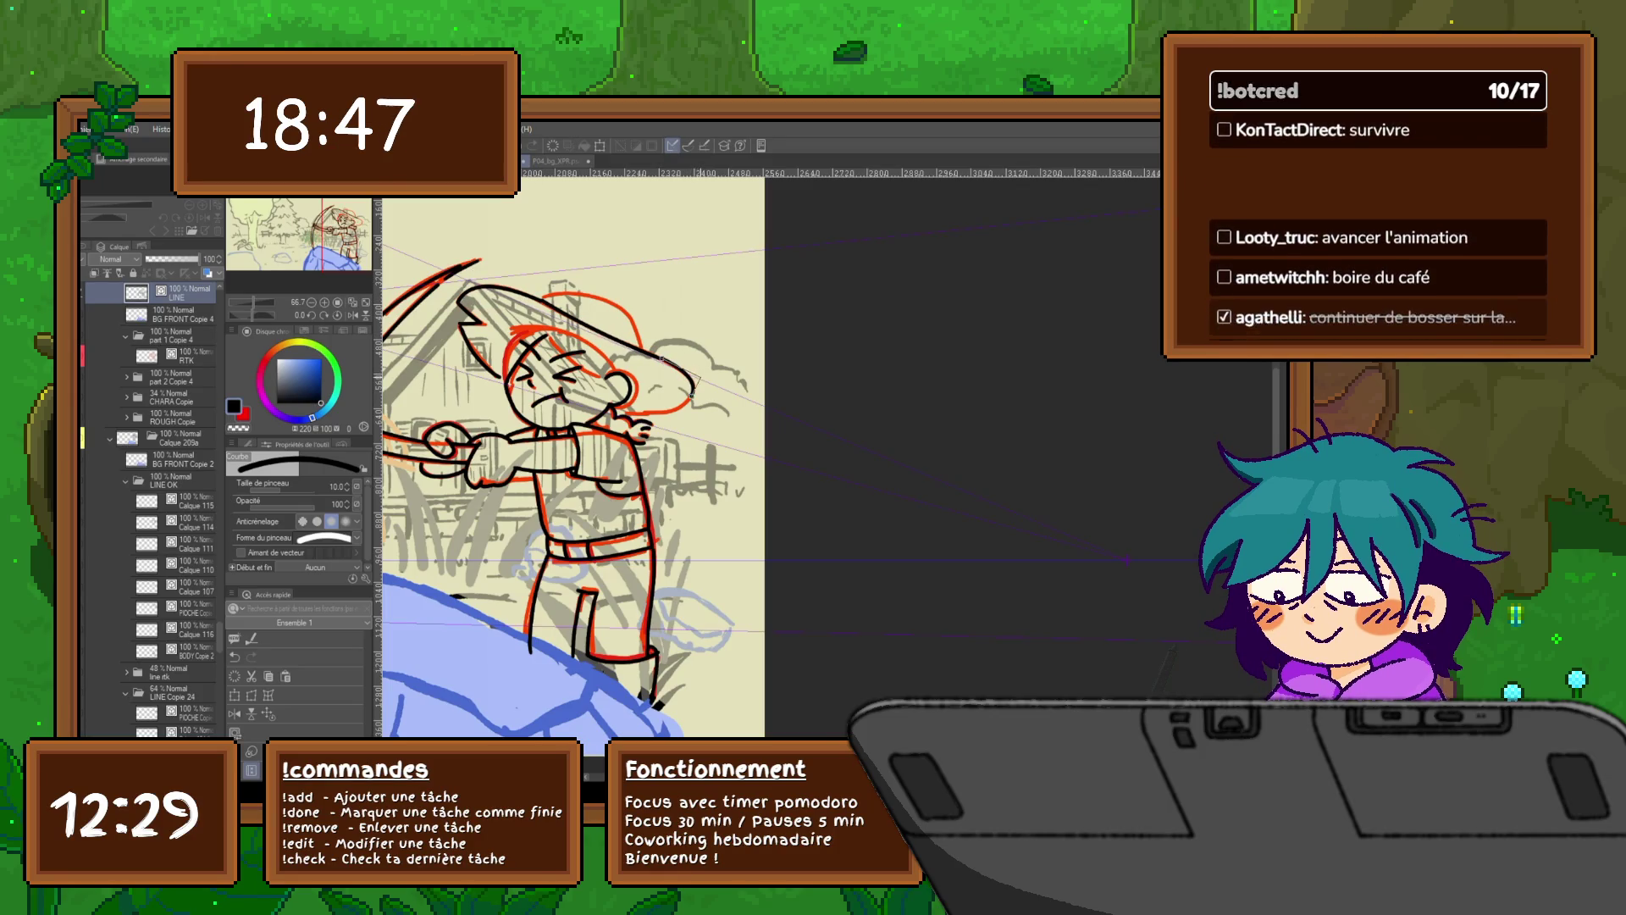
key(ctrl+z)
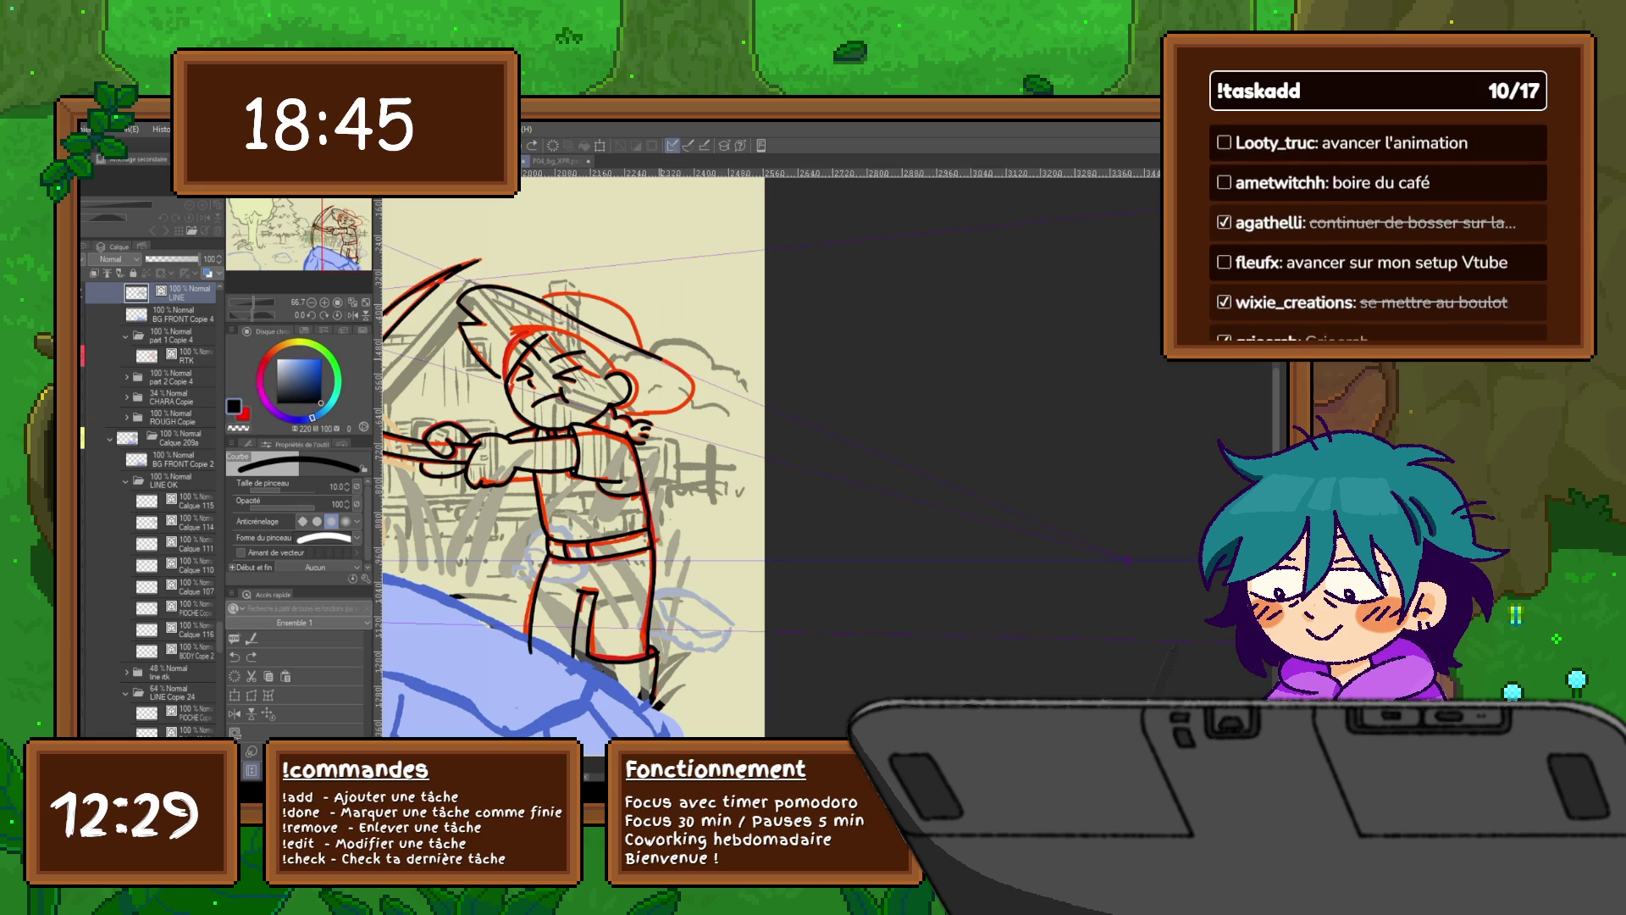
drag(663, 360, 693, 392)
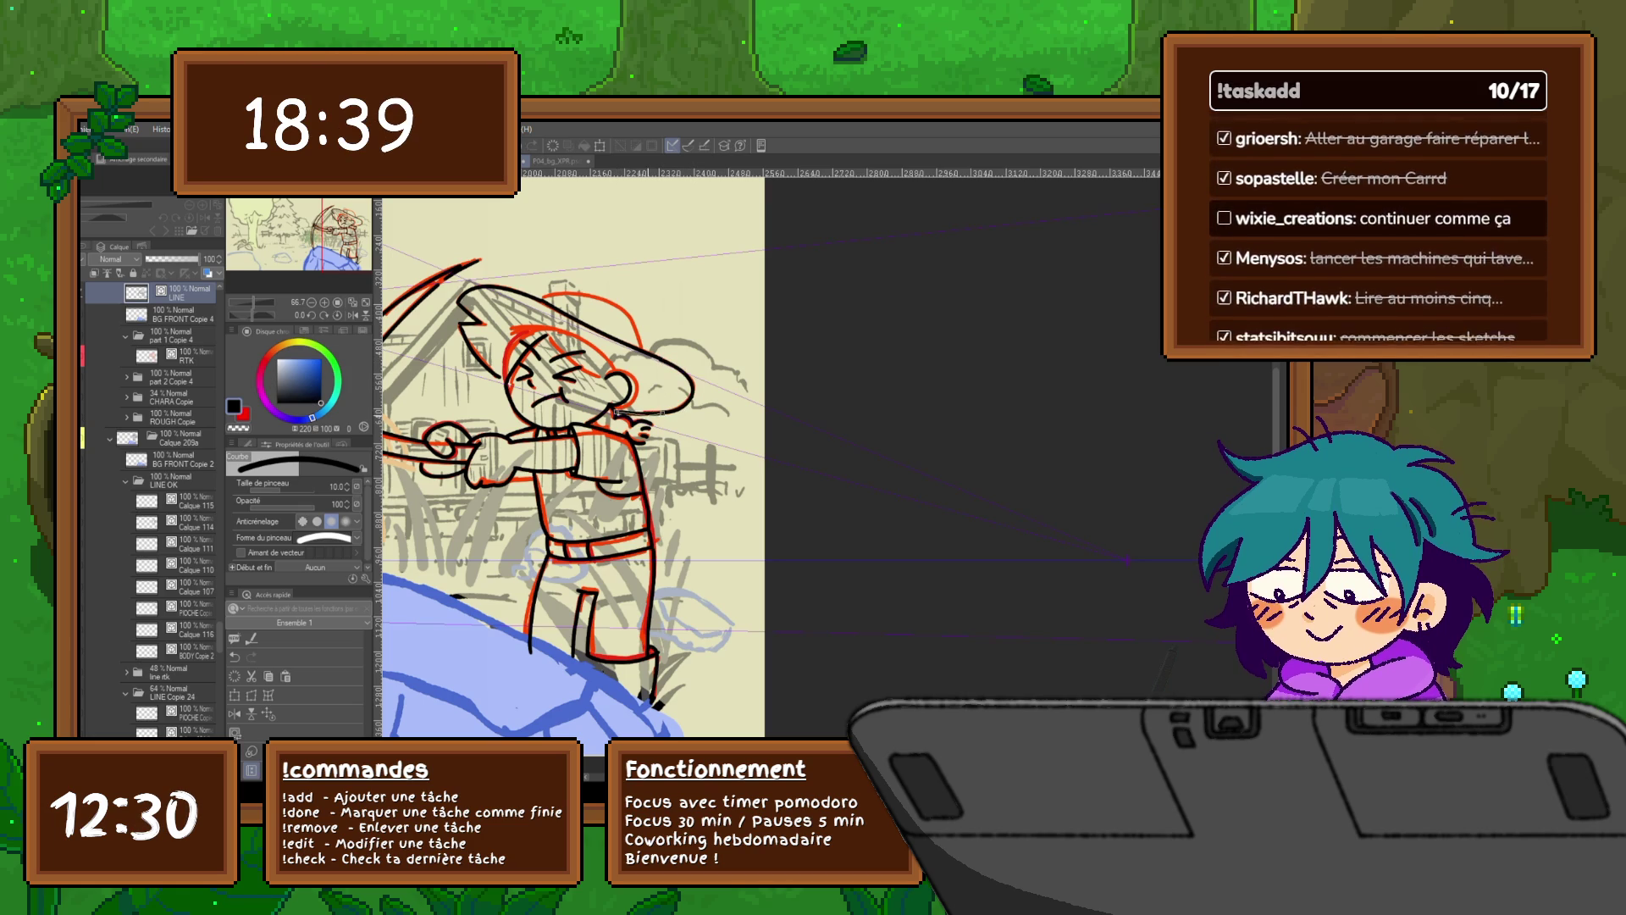
scroll(616, 413, up, 1)
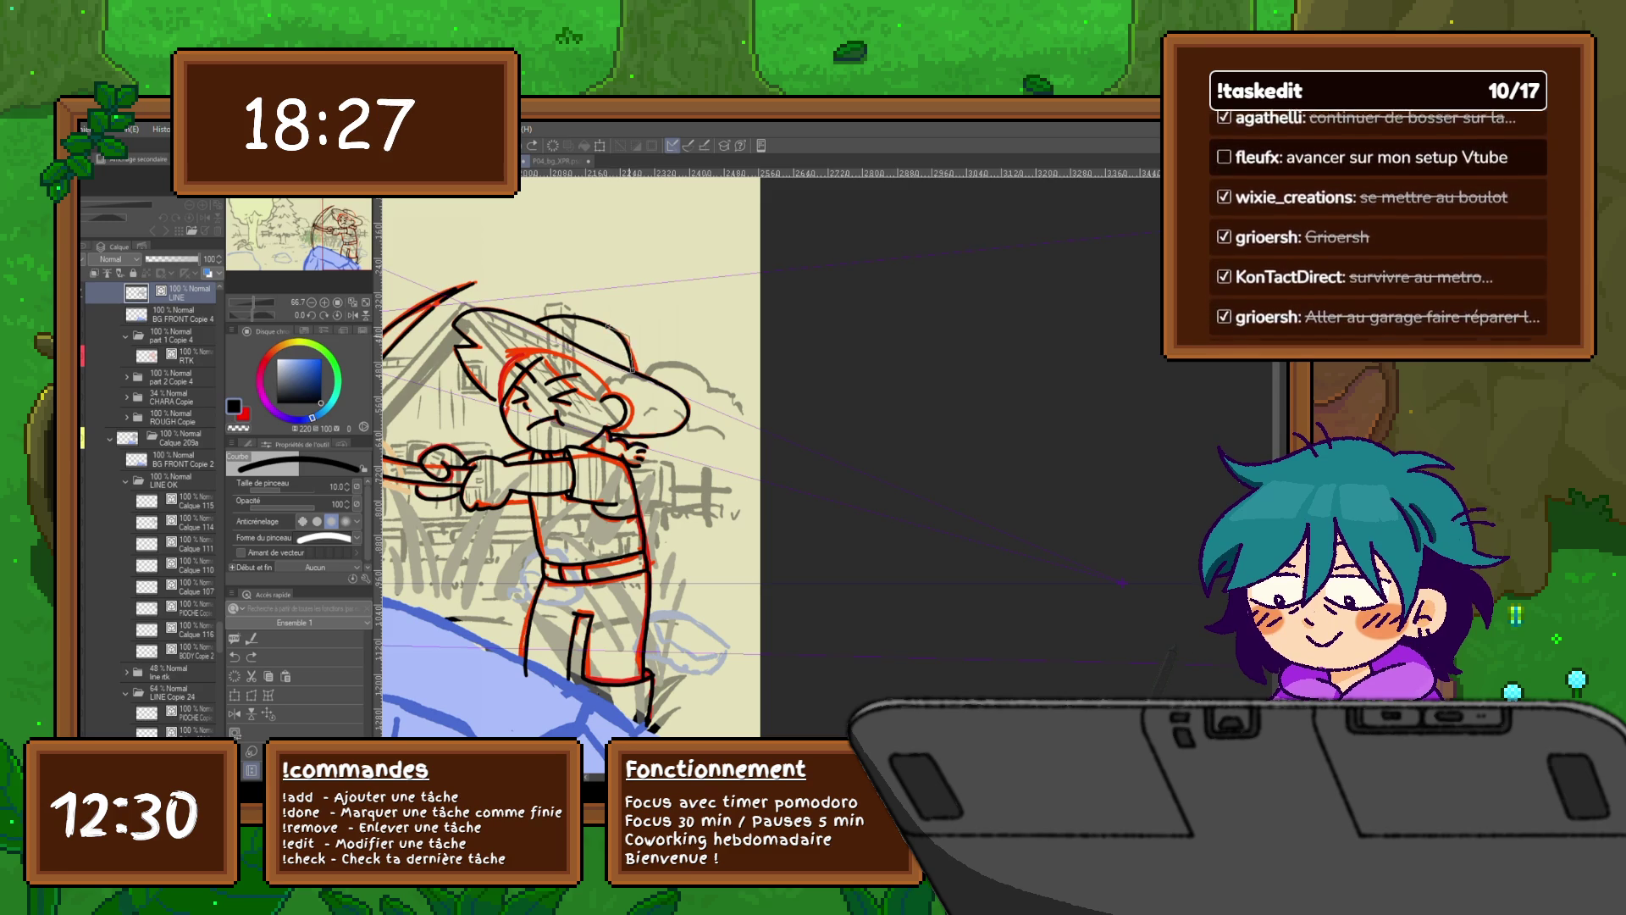
Step: Ink a small stroke near the hat, the hat-band line and the face's left edge
click(622, 347)
key(ctrl+z)
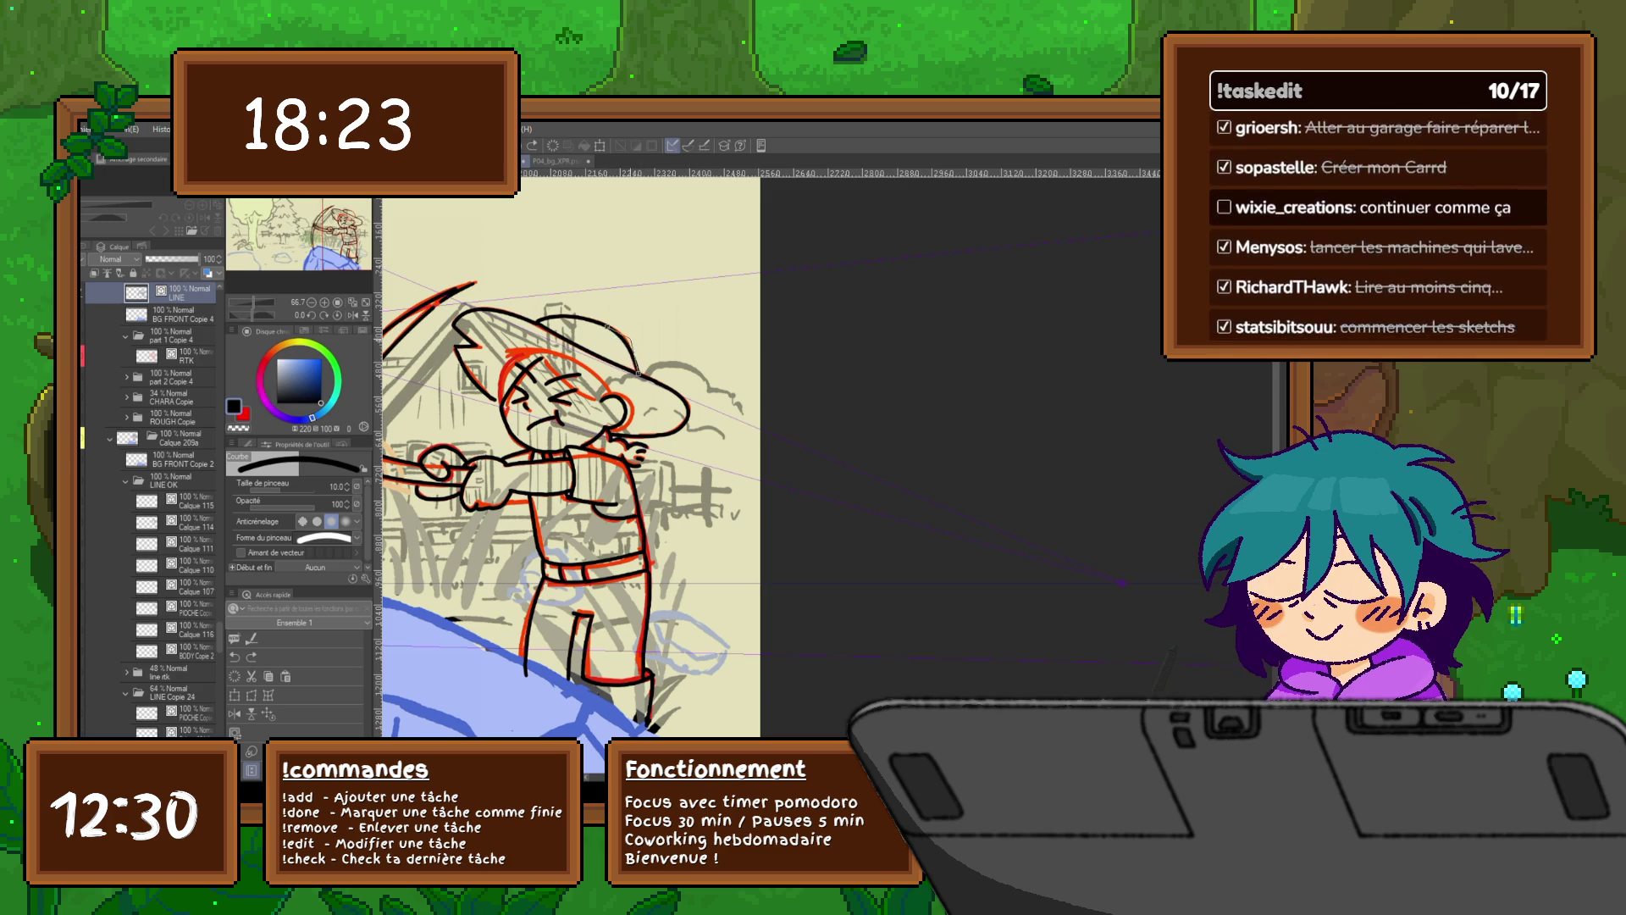
click(626, 351)
drag(576, 423, 610, 390)
drag(539, 311, 645, 347)
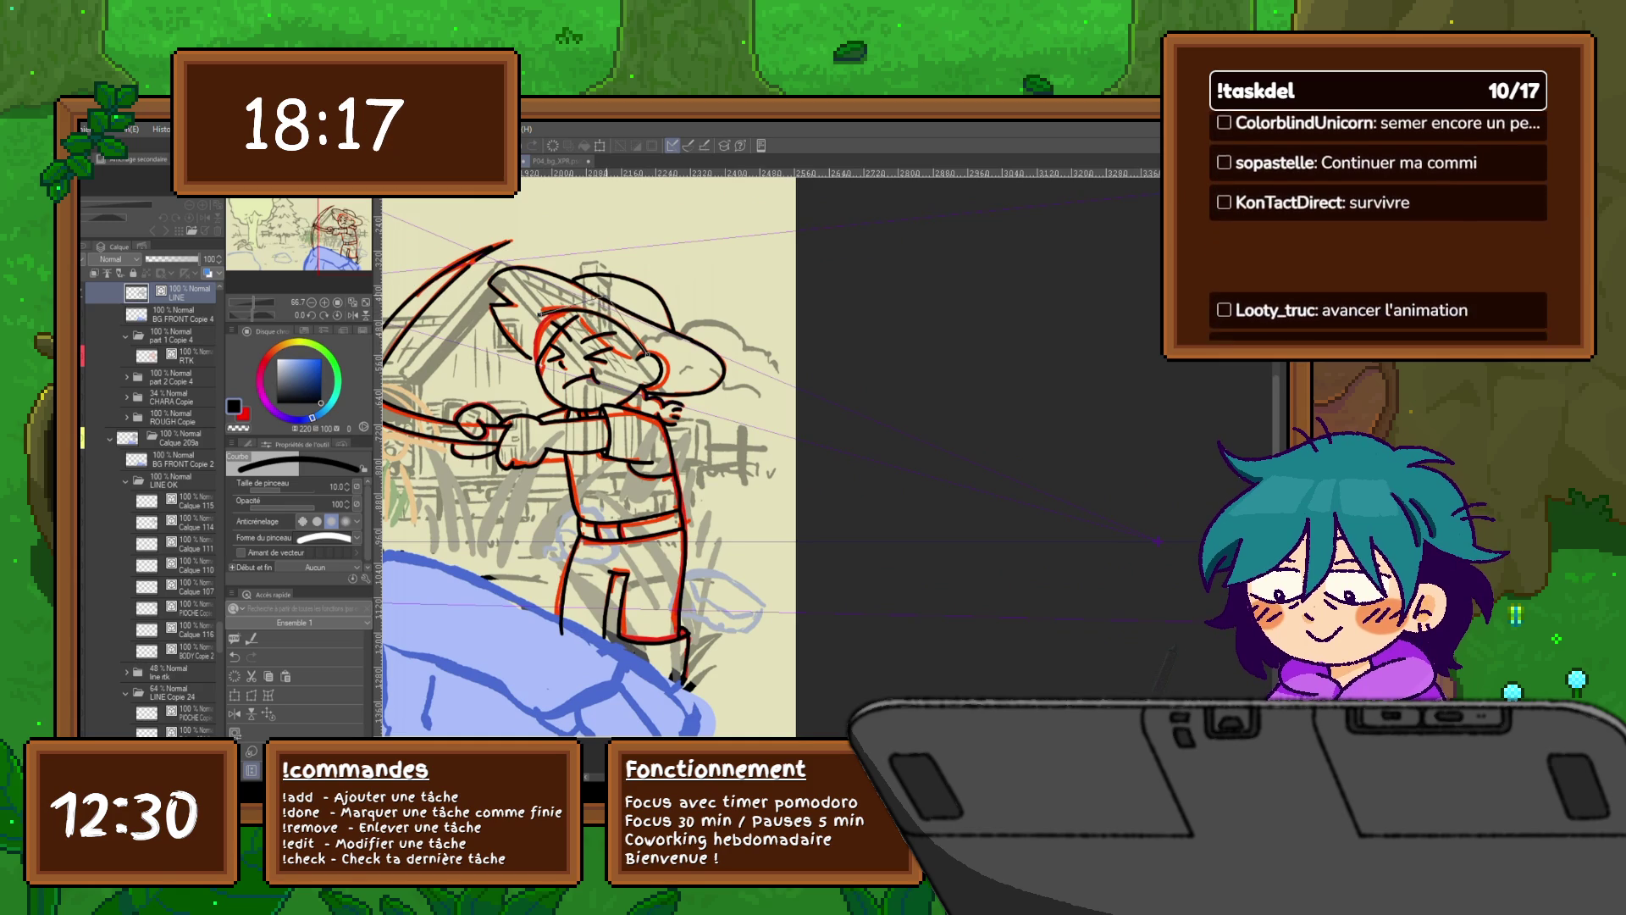
mouse_move(549, 313)
mouse_down()
mouse_move(542, 364)
mouse_move(525, 351)
mouse_up()
key(ctrl+z)
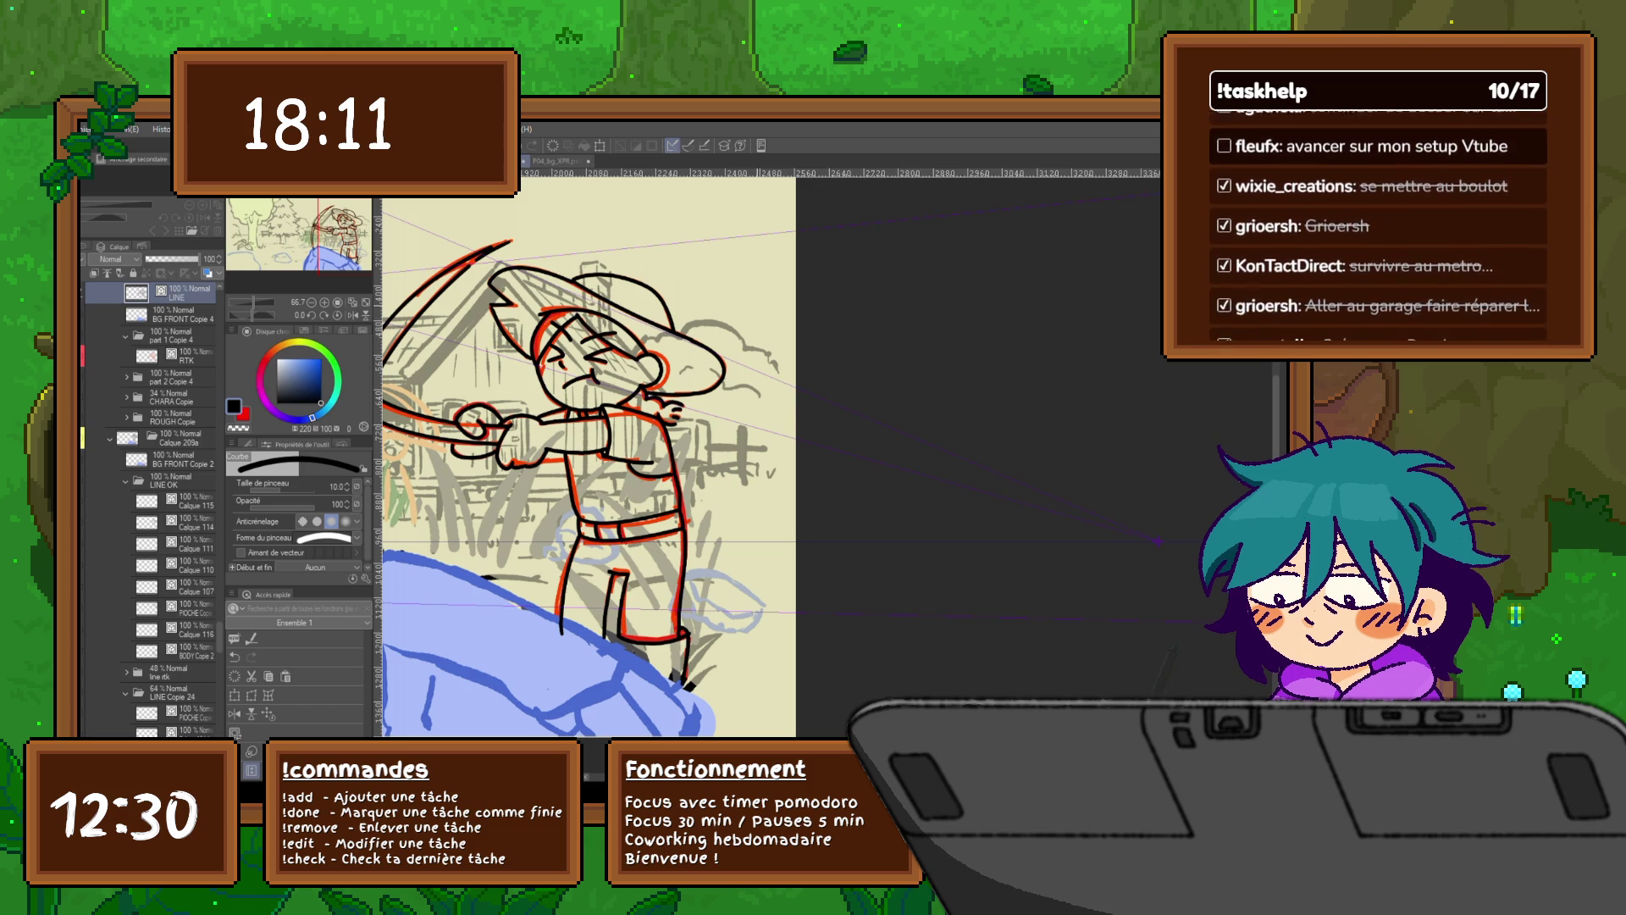
Step: Compare the bow pose with the pickaxe-pose drawing, ending back on the bow LINE layer
scroll(585, 453, down, 3)
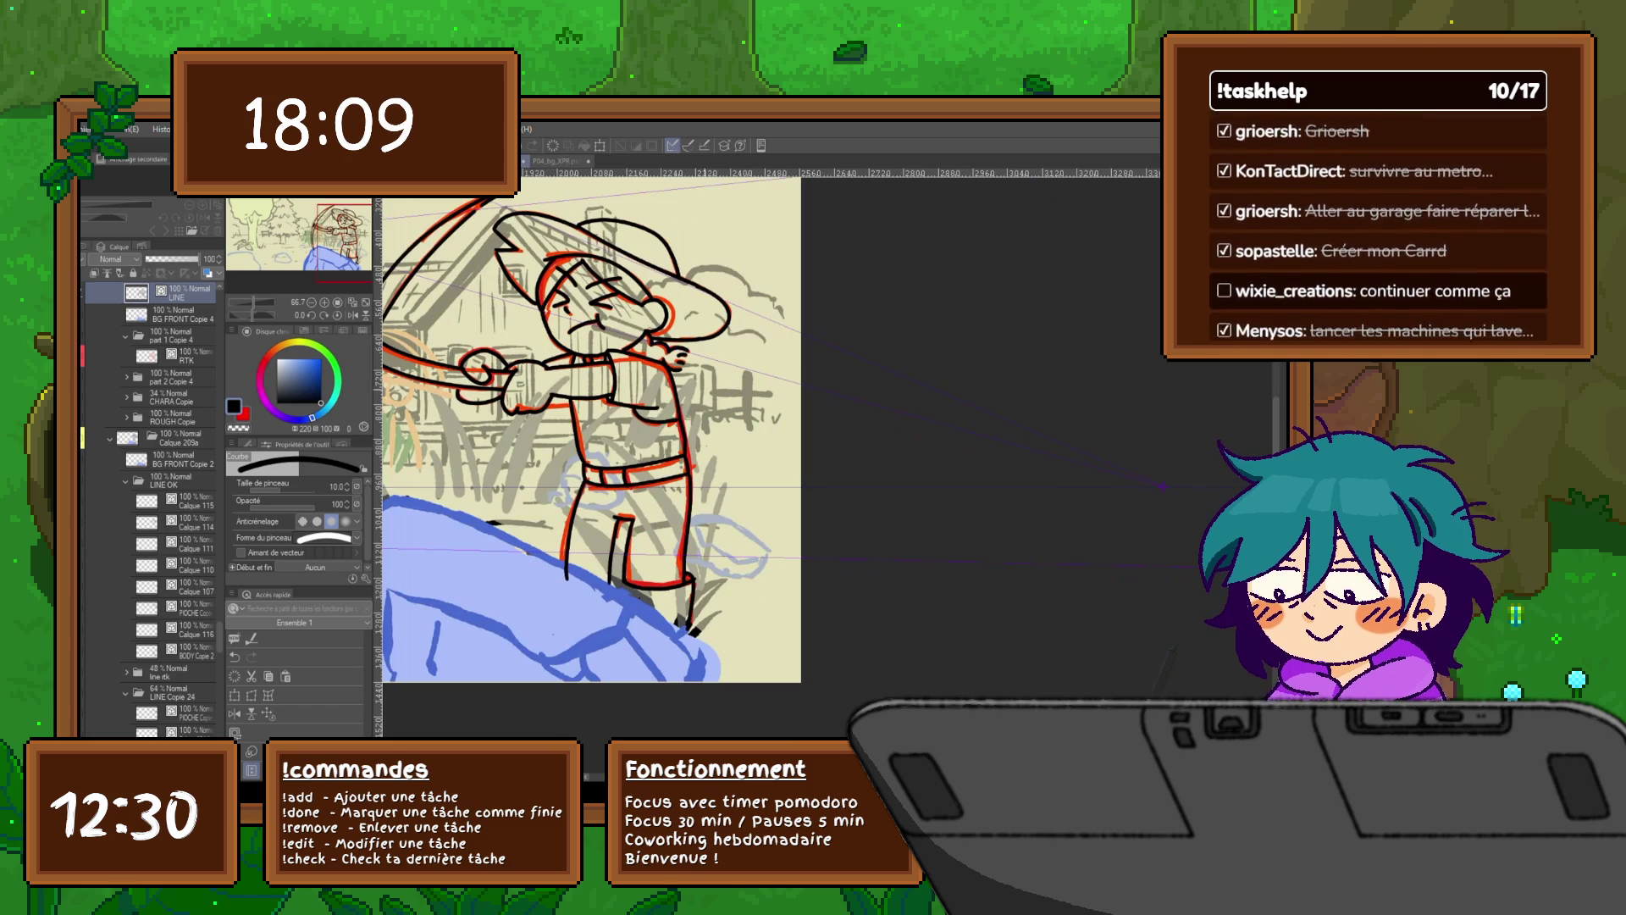
scroll(593, 423, left, 5)
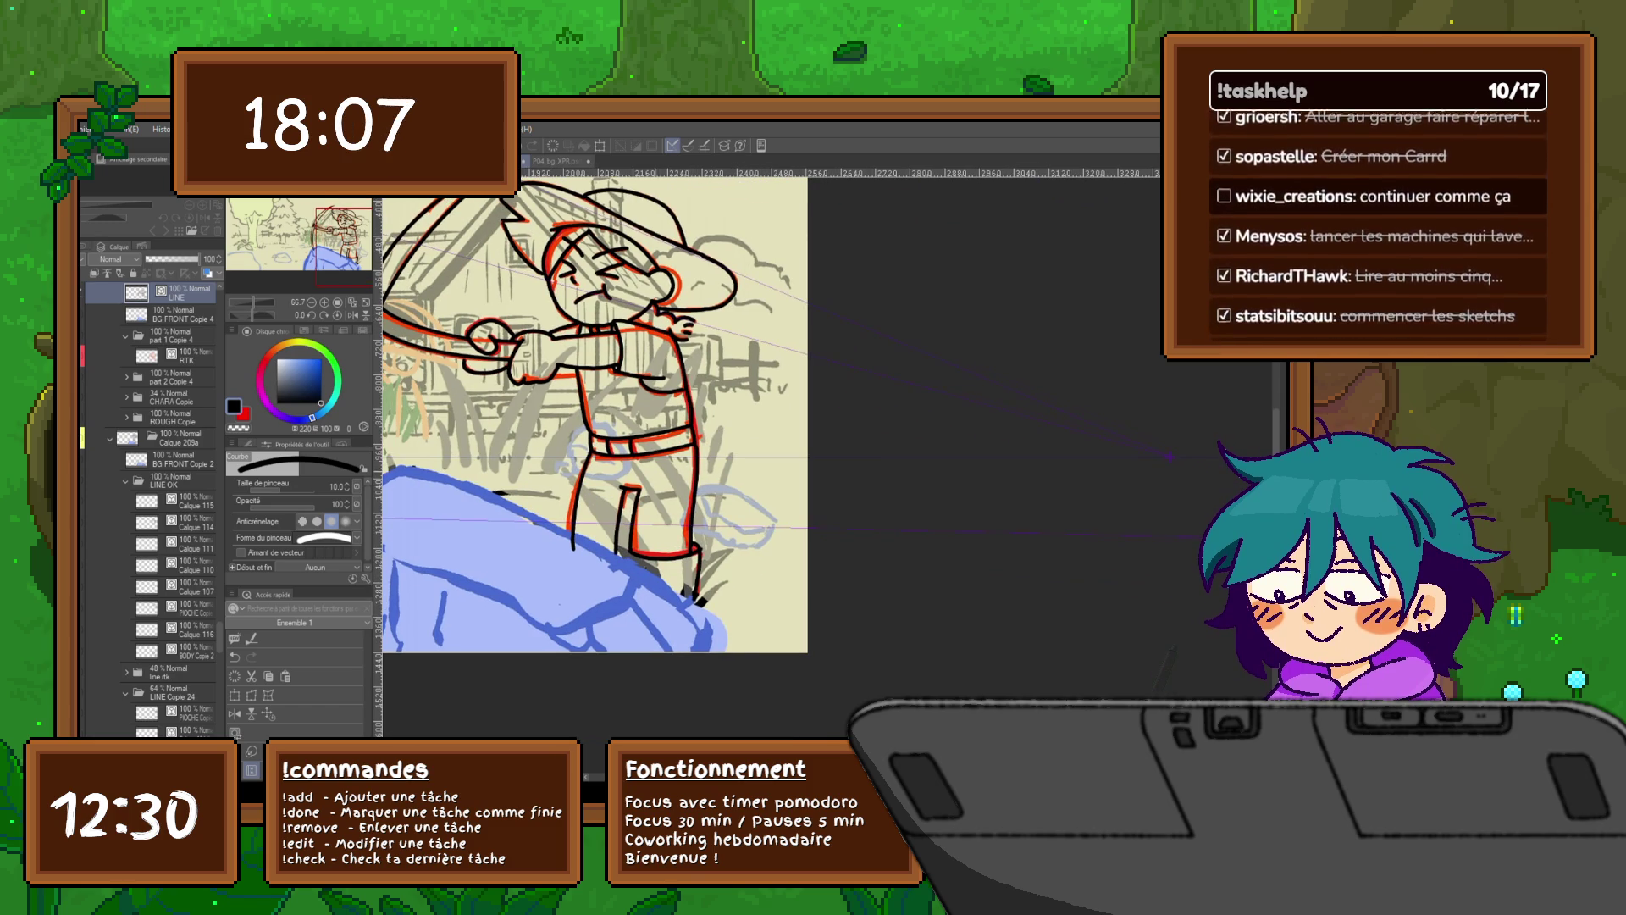
scroll(677, 440, right, 2)
click(191, 629)
click(173, 292)
click(191, 629)
click(174, 292)
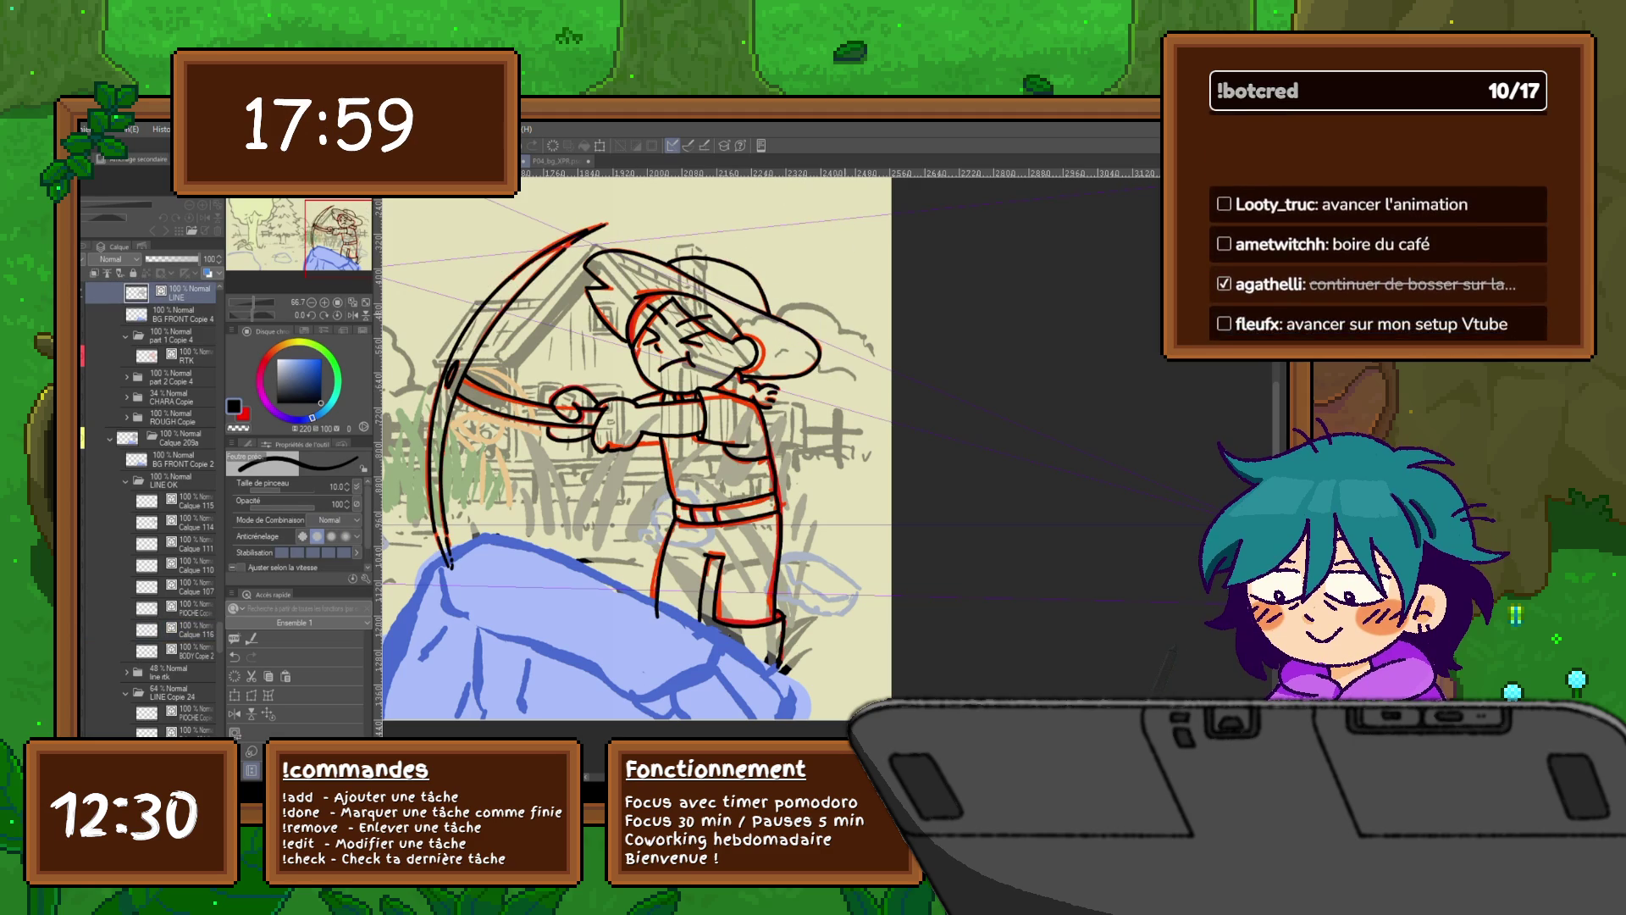
Step: Switch to the Correct Line tool's Control Point sub-tool with the Y shortcut
key(y)
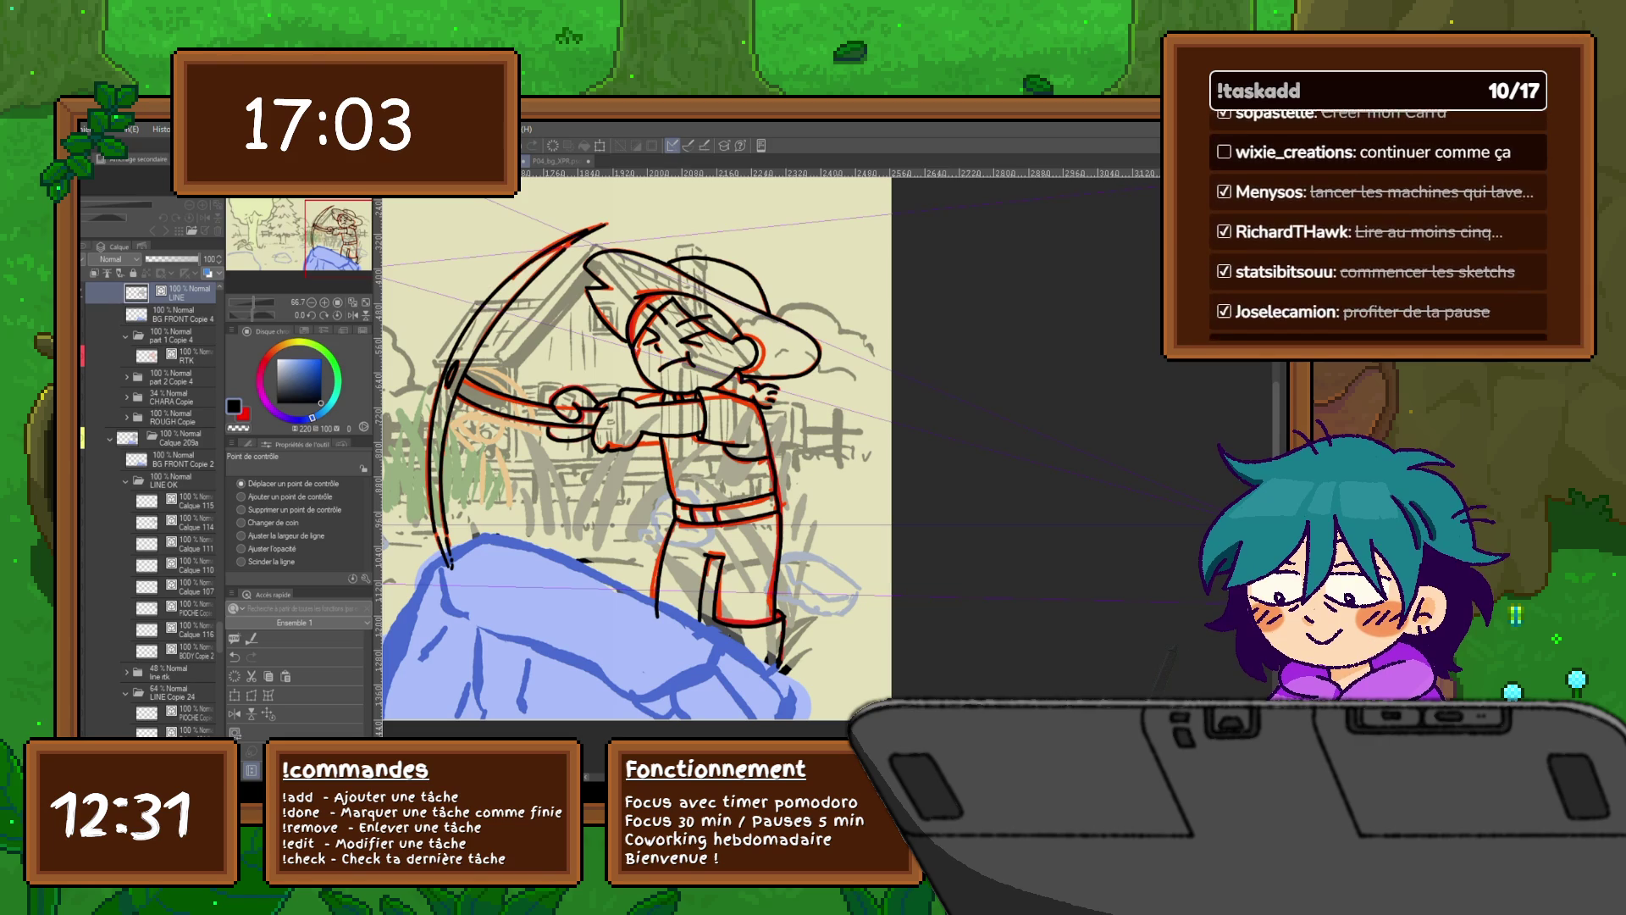
Step: Flip back and forth between the bow and pickaxe drawings to compare them
key(Right)
key(Left)
key(Right)
key(Left)
key(Right)
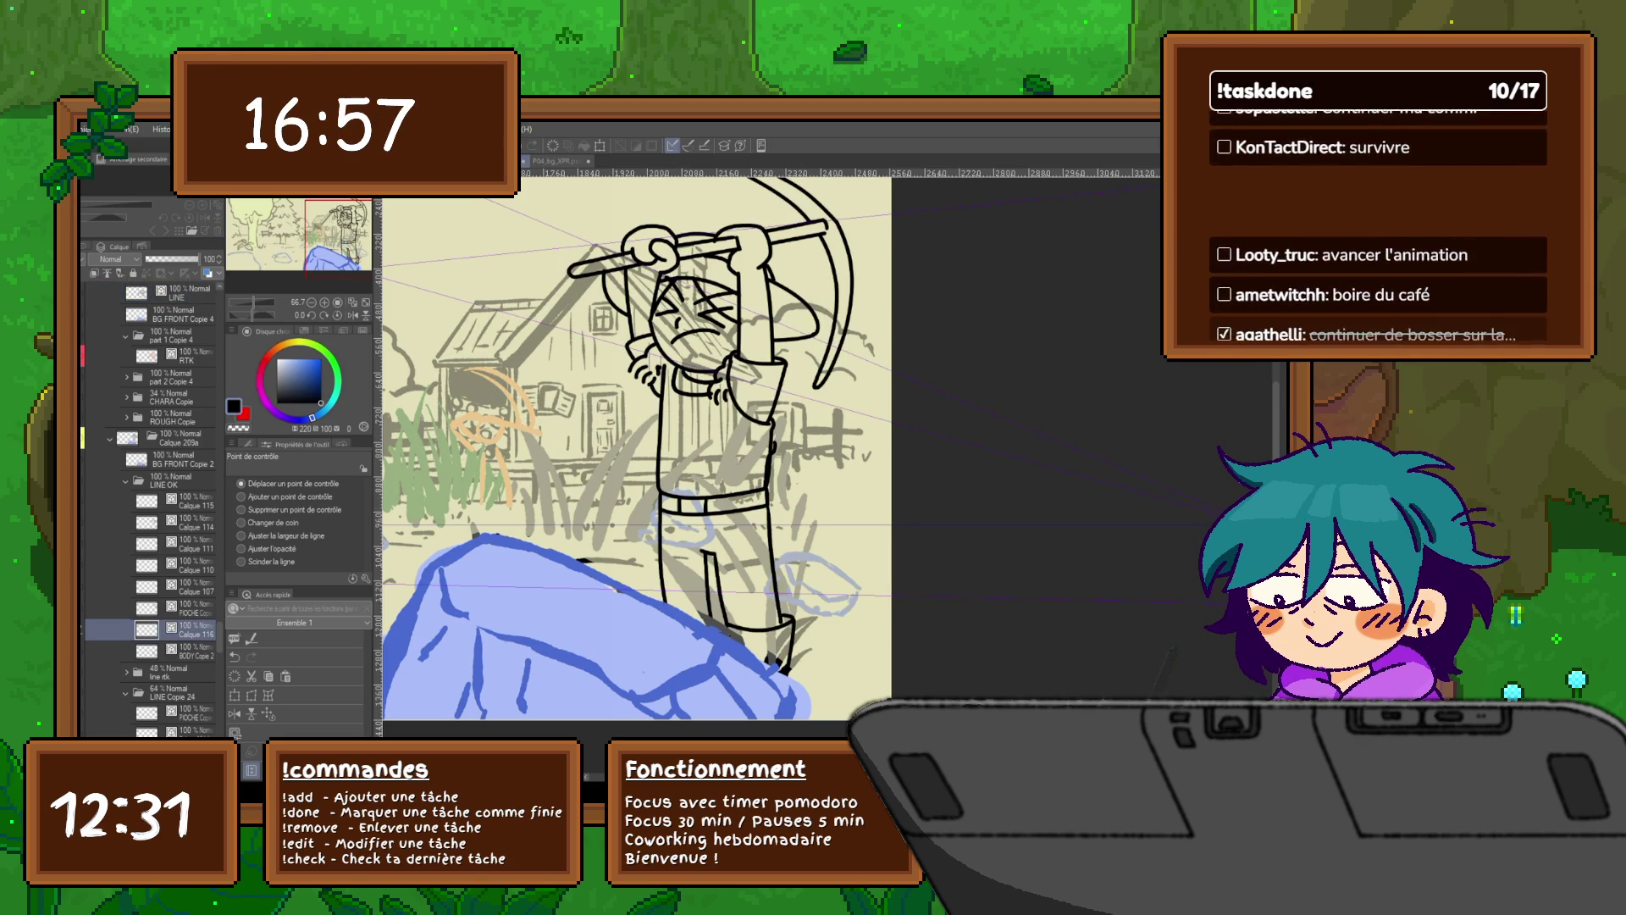
key(Left)
key(Right)
Step: Move between the BODY Copie 2, LINE and Calque 114 layers, then advance one frame
click(187, 650)
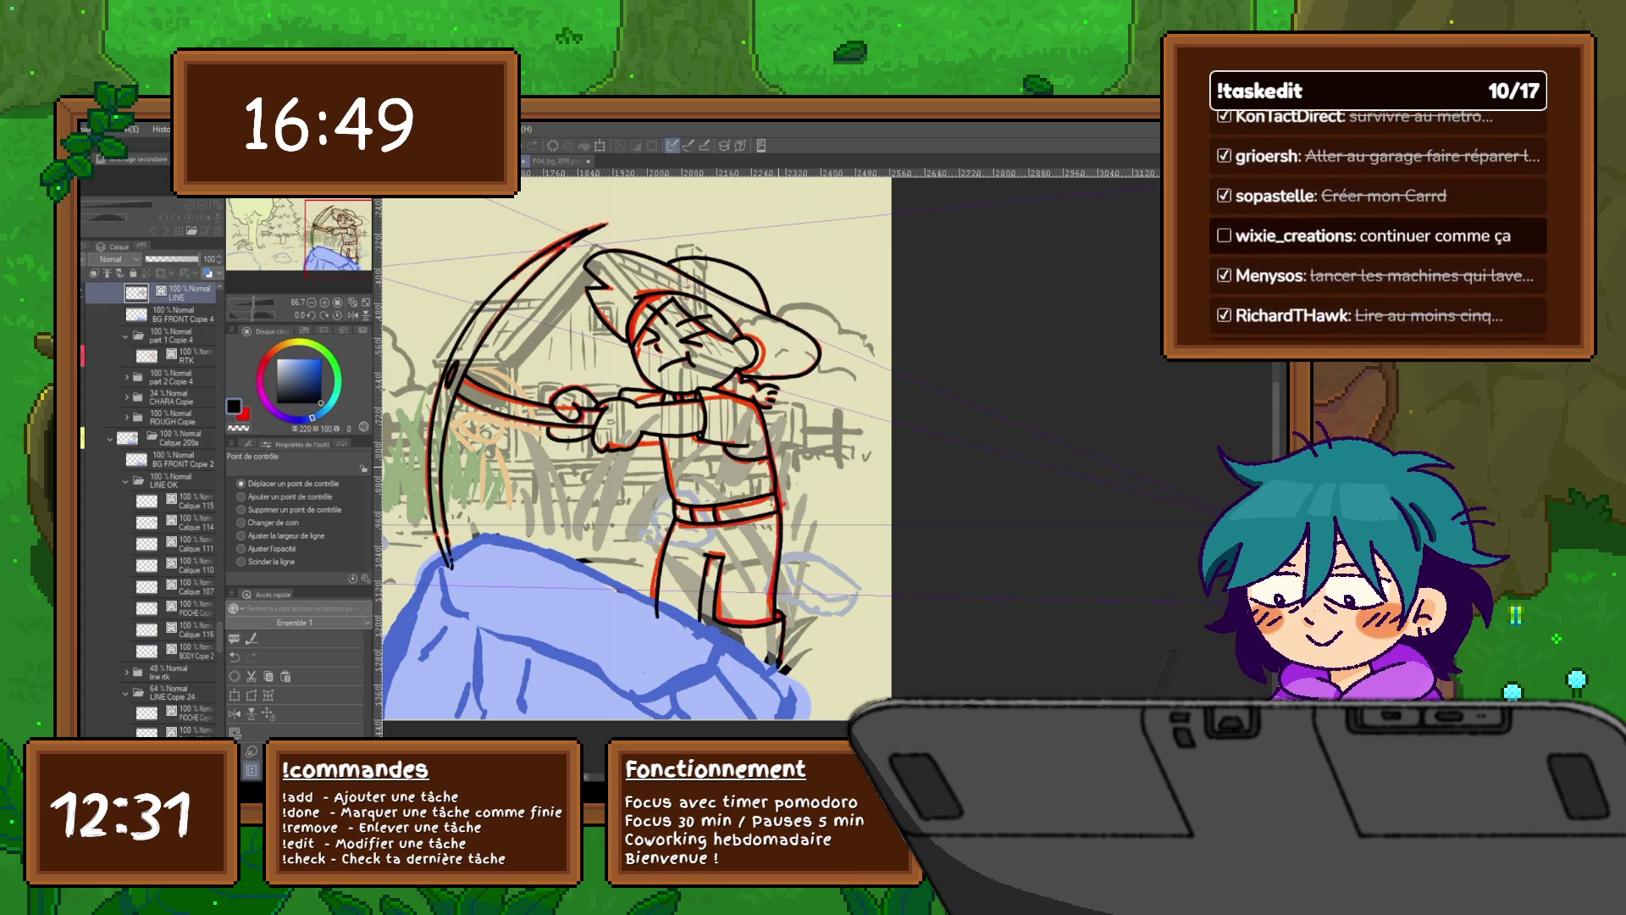
click(146, 650)
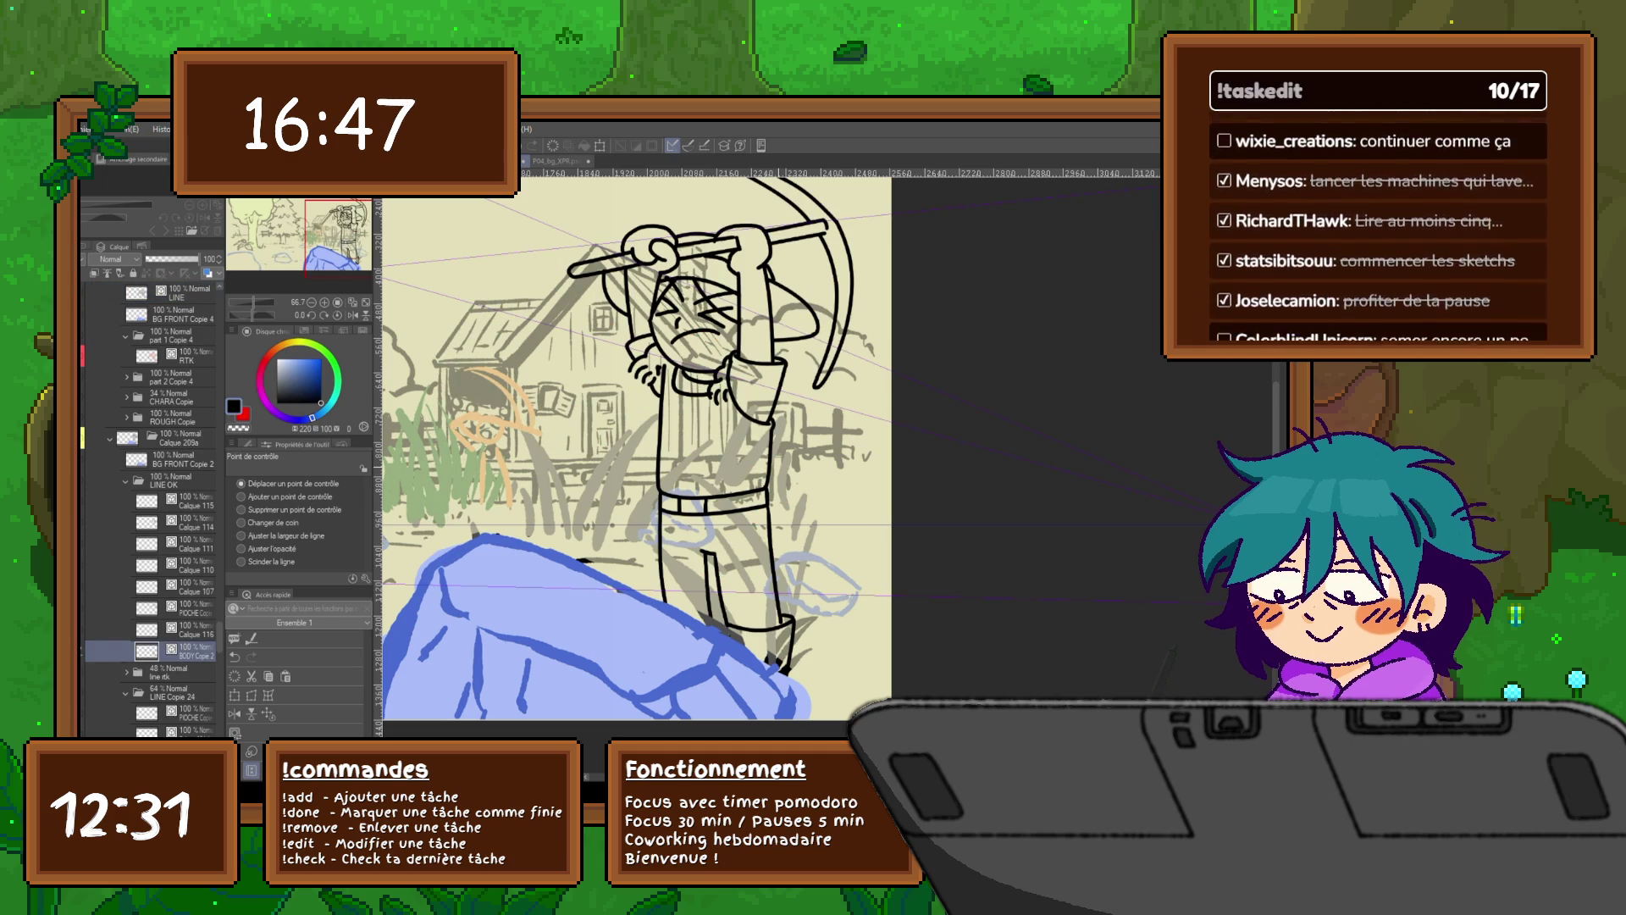
click(147, 292)
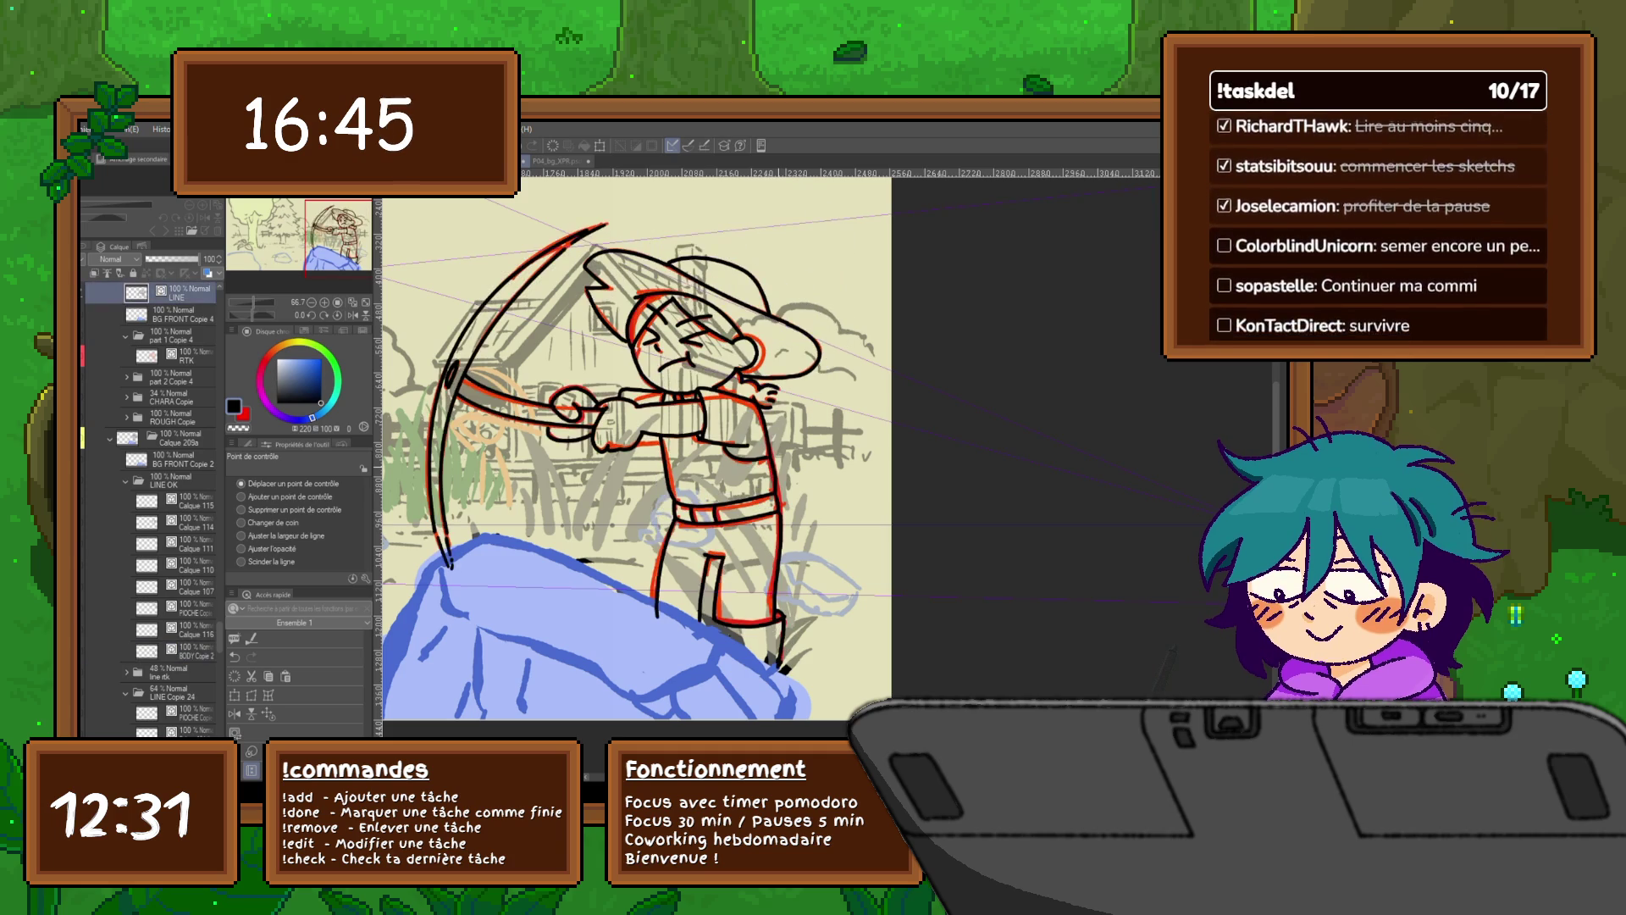
click(147, 651)
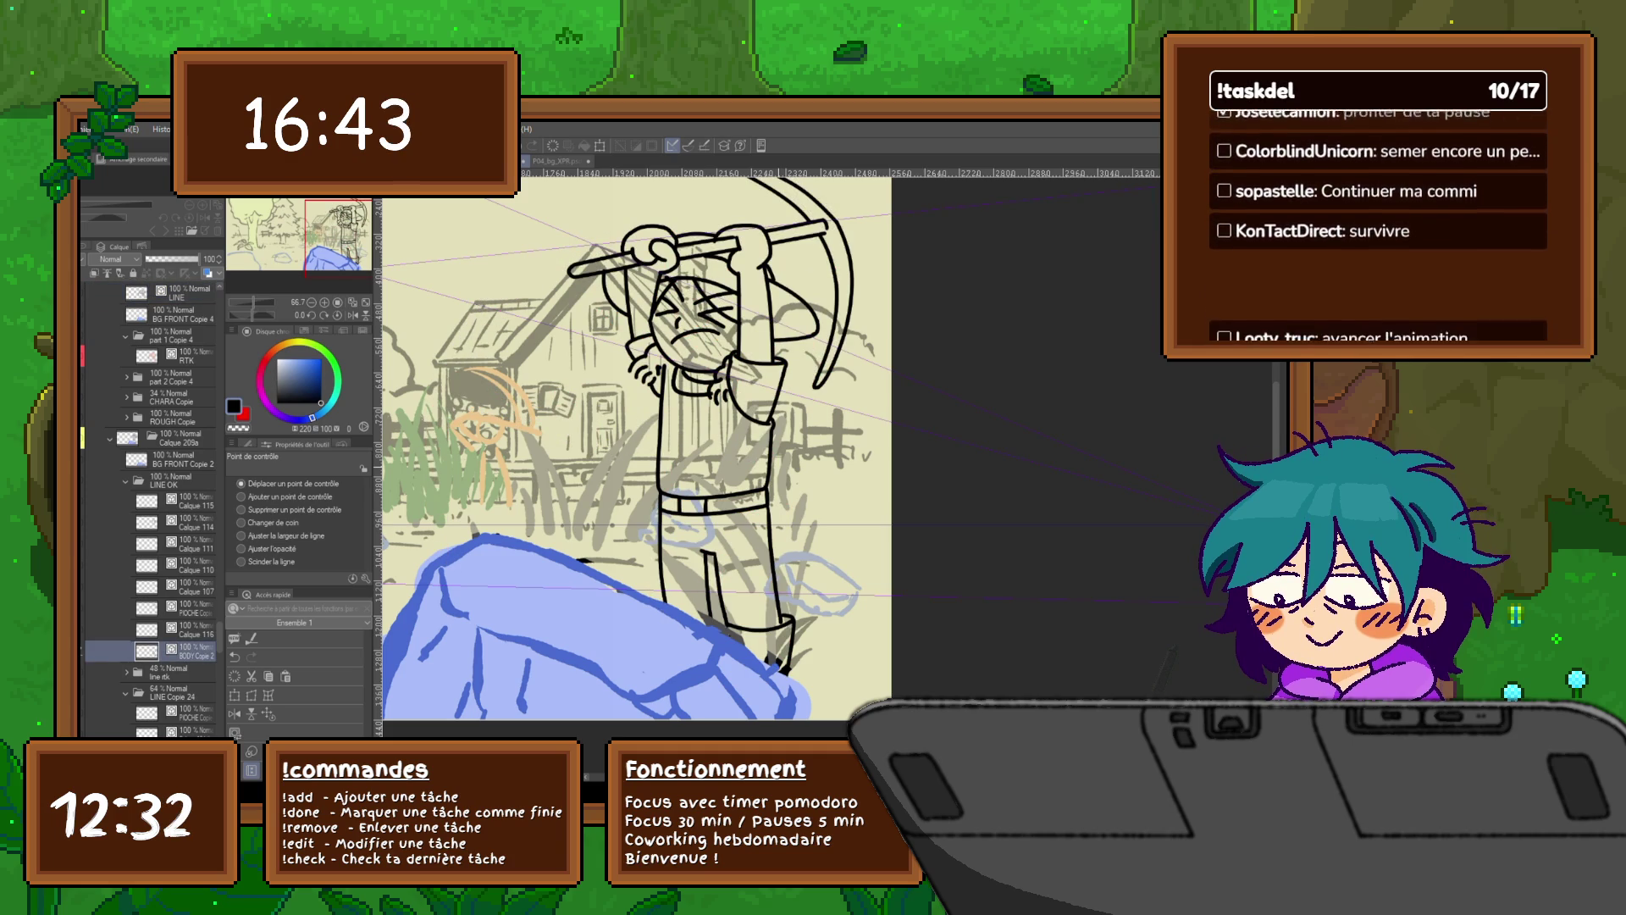
click(146, 521)
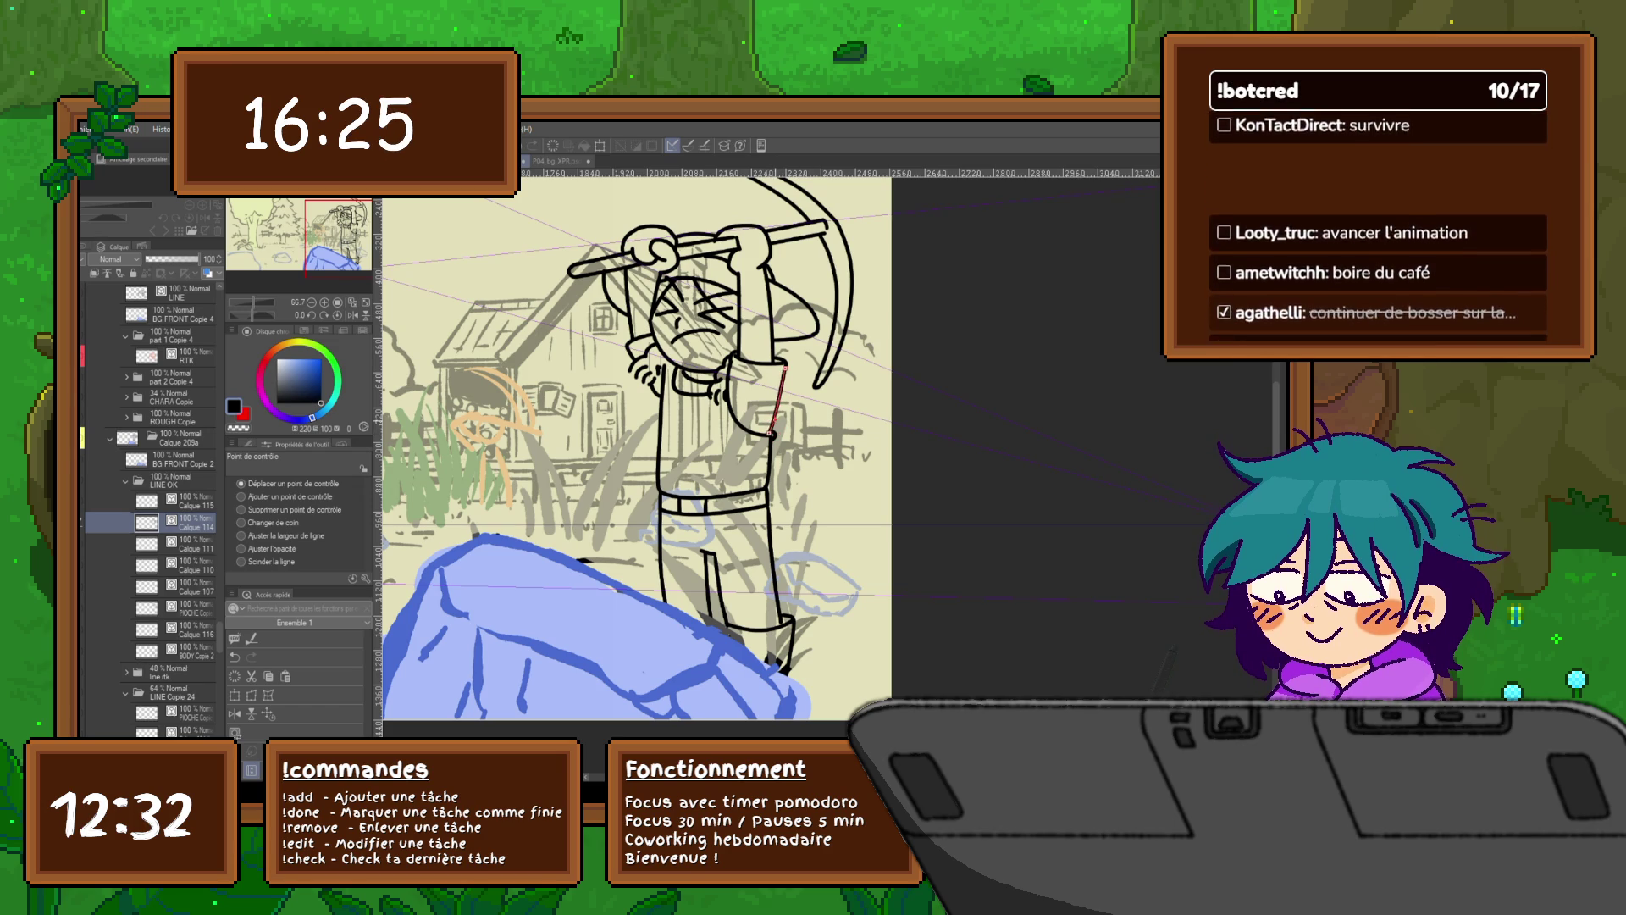
key(Right)
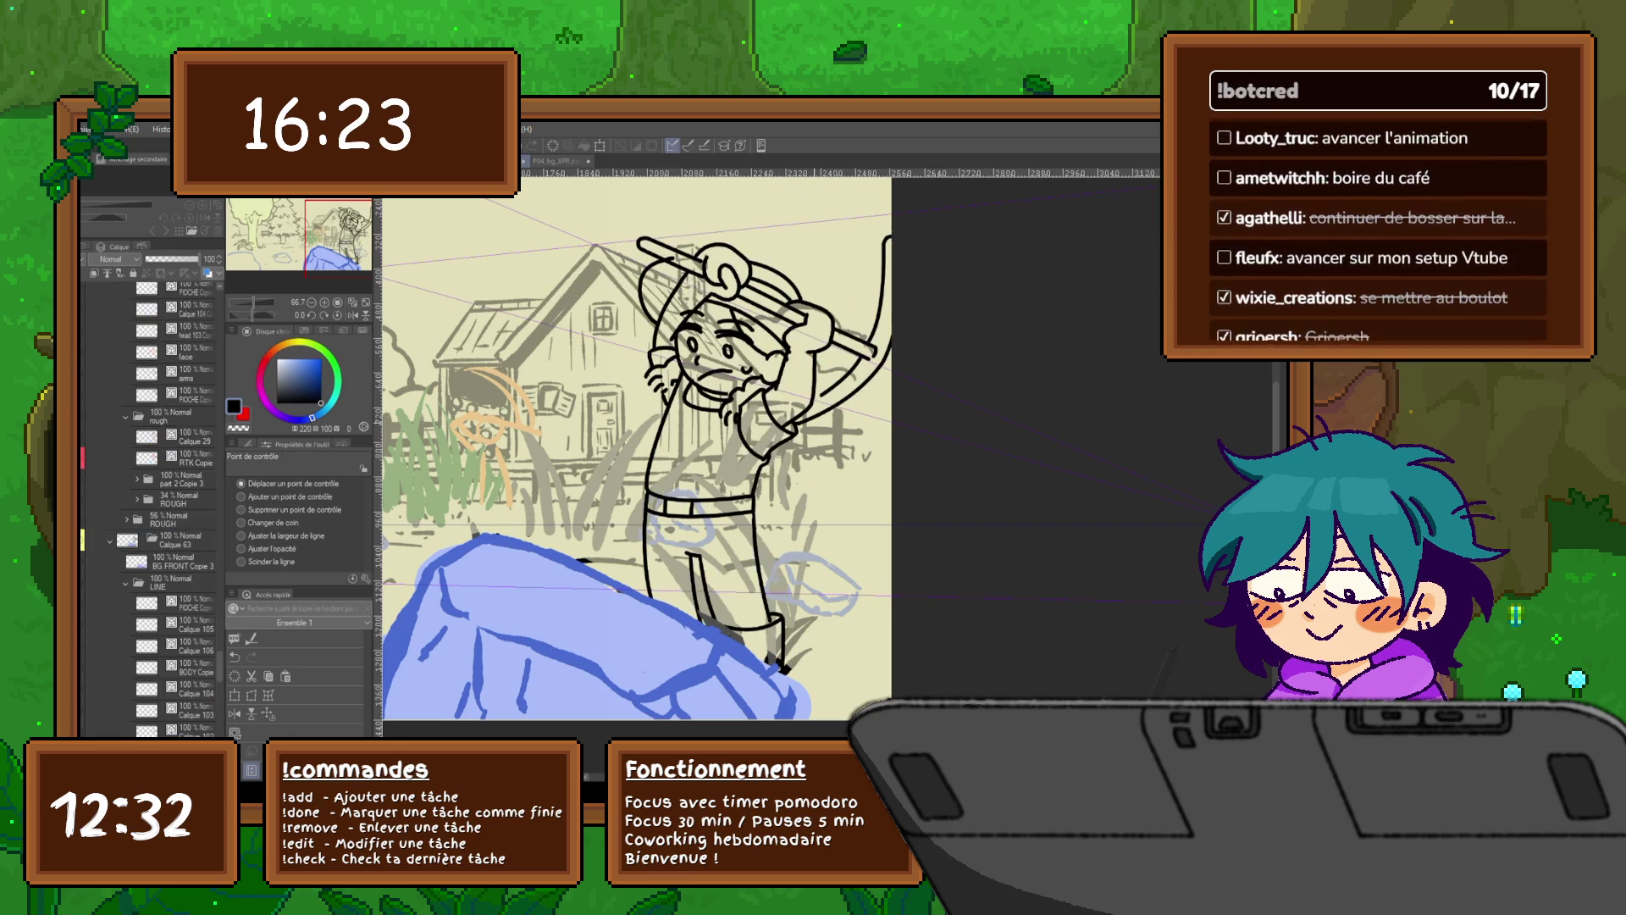
Step: Flip between neighbouring frames to compare the raised and lowered pickaxe poses
key(Right)
key(Right)
key(Right)
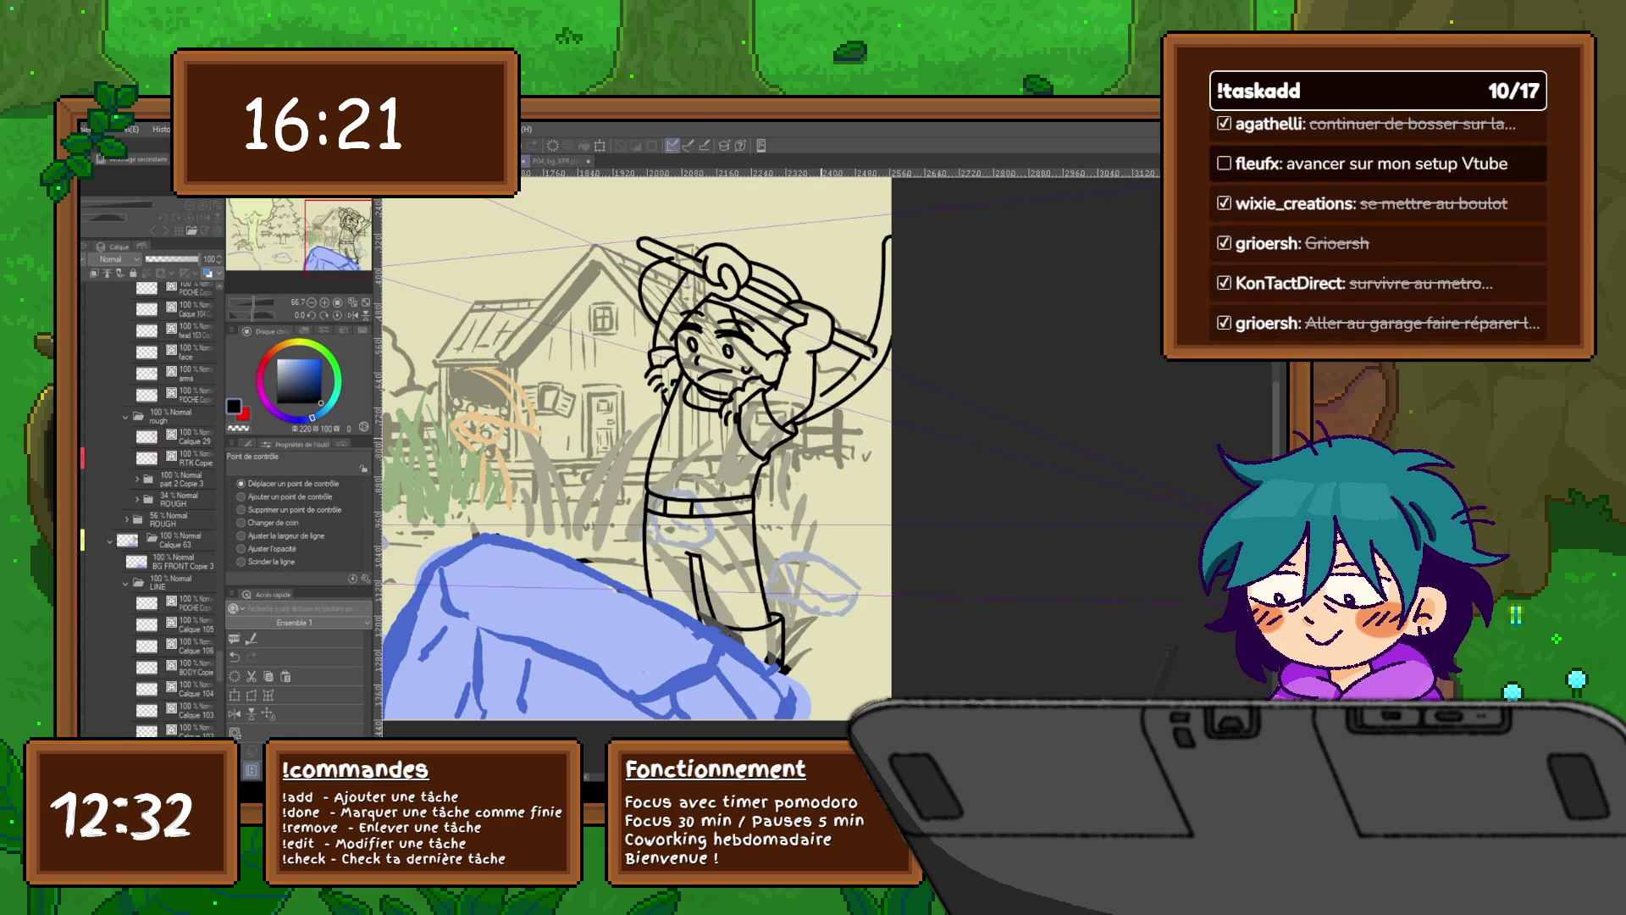
key(Left)
key(Right)
key(Left)
key(Right)
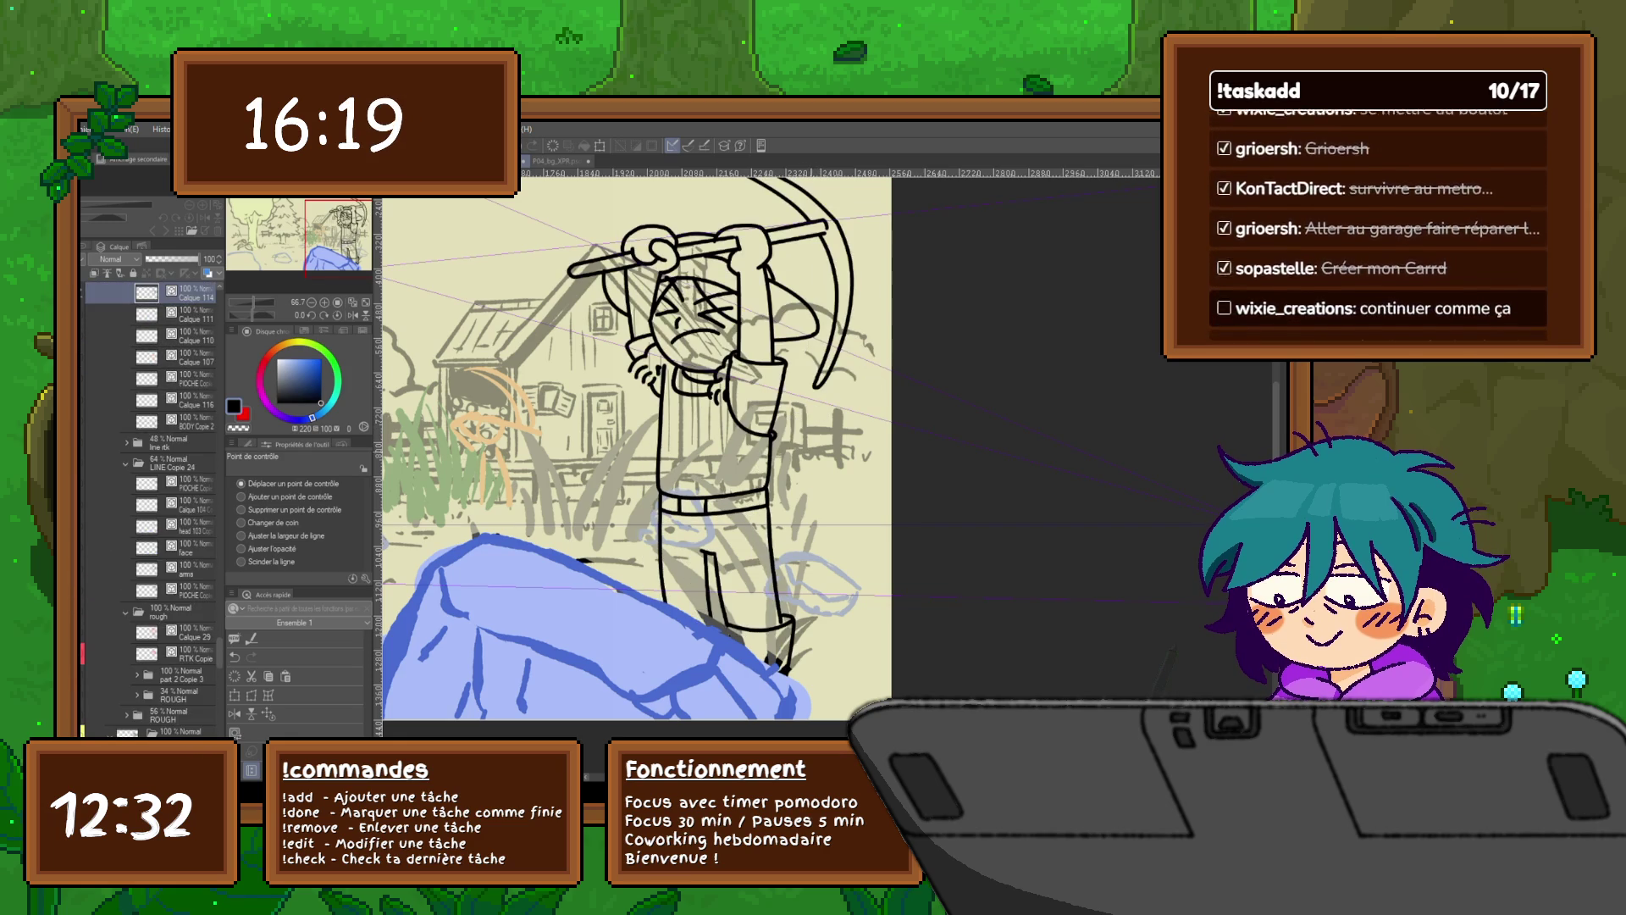
key(Left)
key(Right)
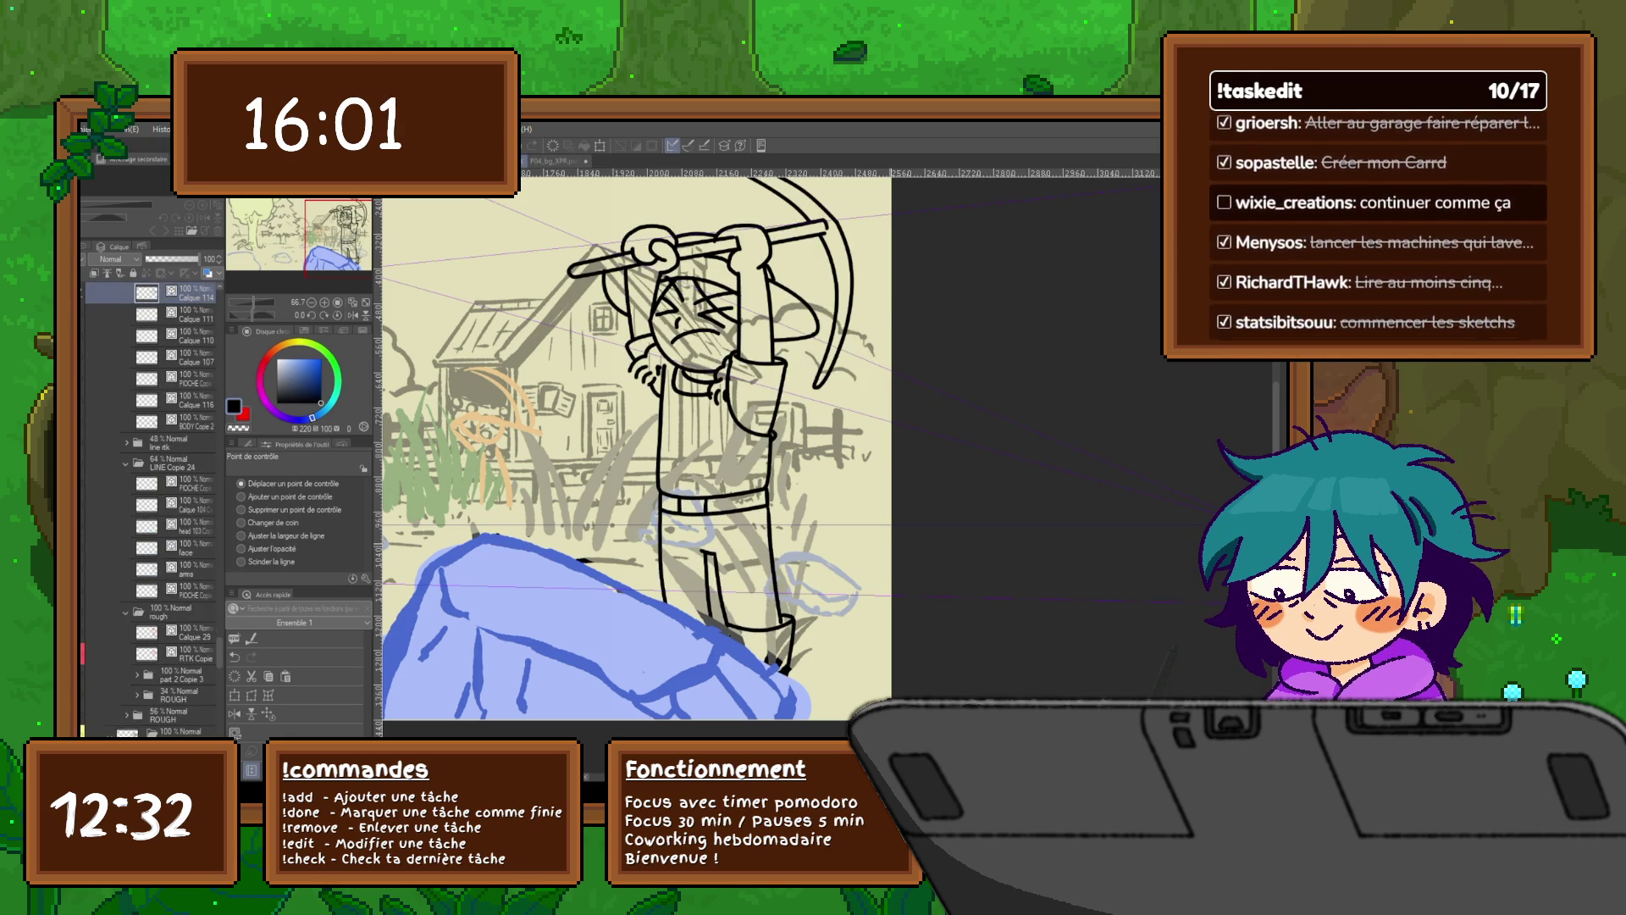
key(Right)
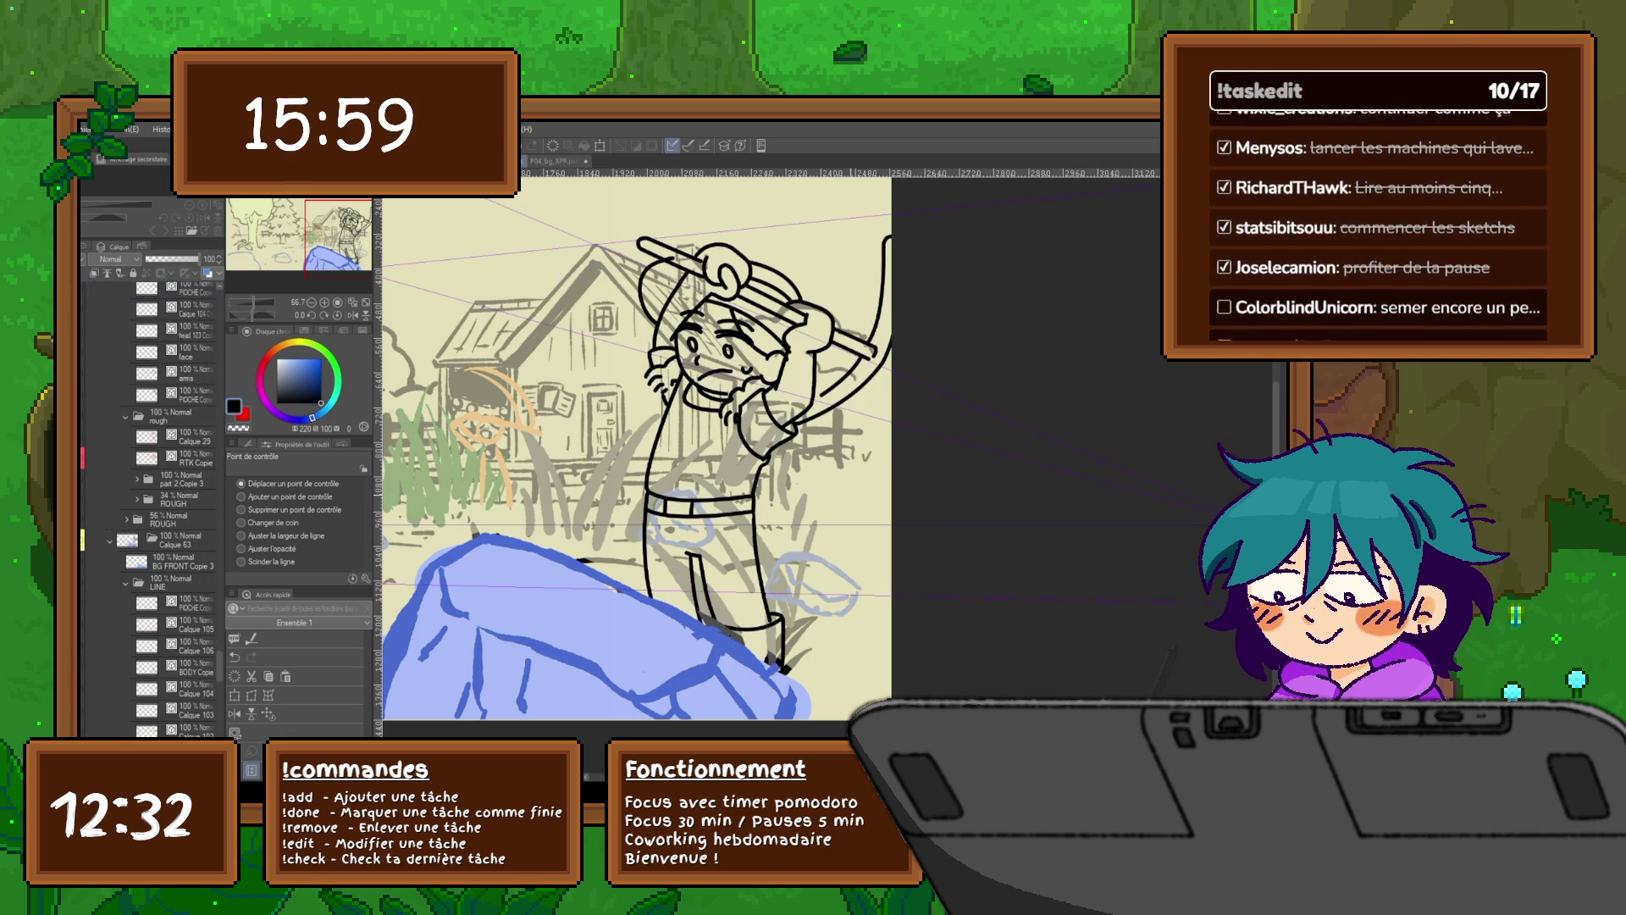
key(Right)
key(Right)
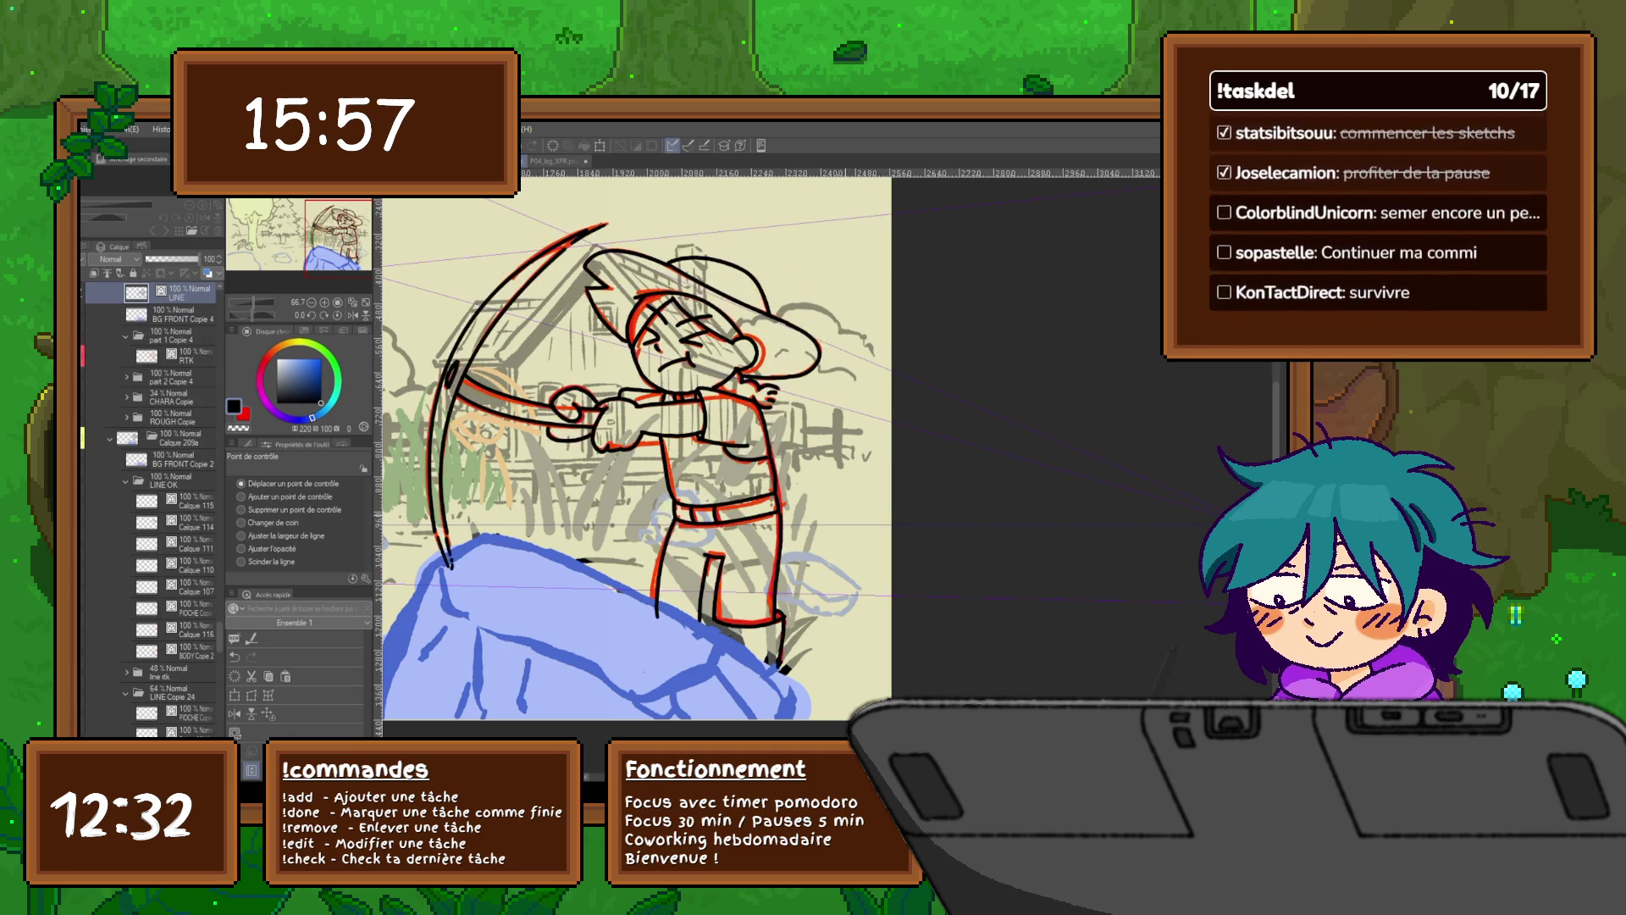
key(Left)
key(Left)
key(Right)
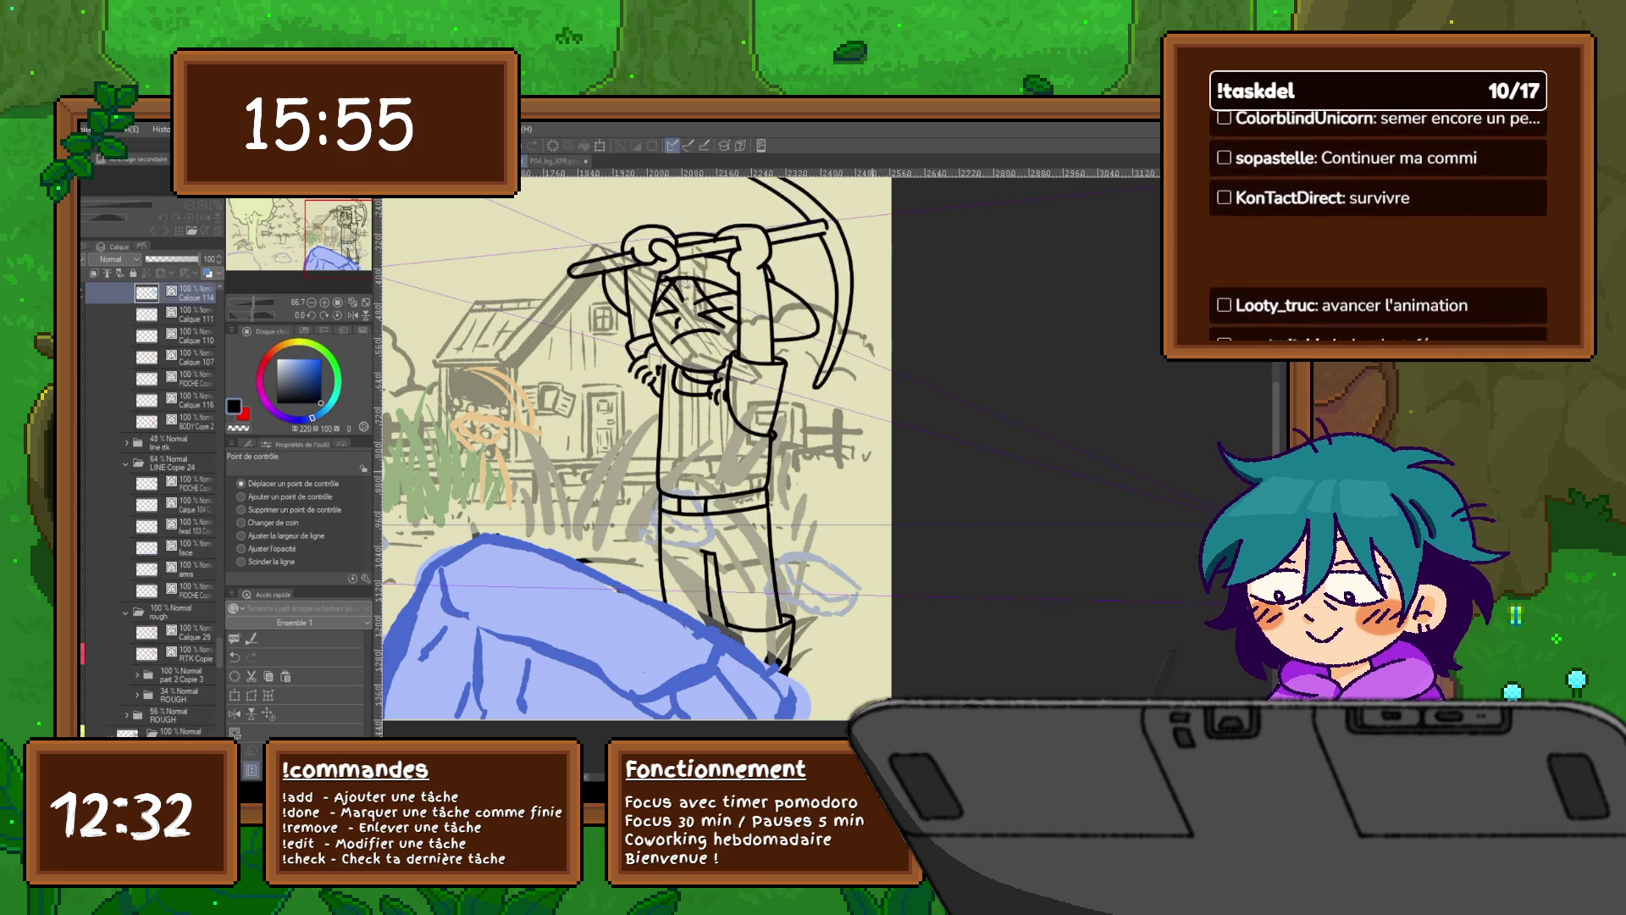
Step: Advance through the swung-back frames, selecting the BODY Copie layer along the way
scroll(148, 508, up, 3)
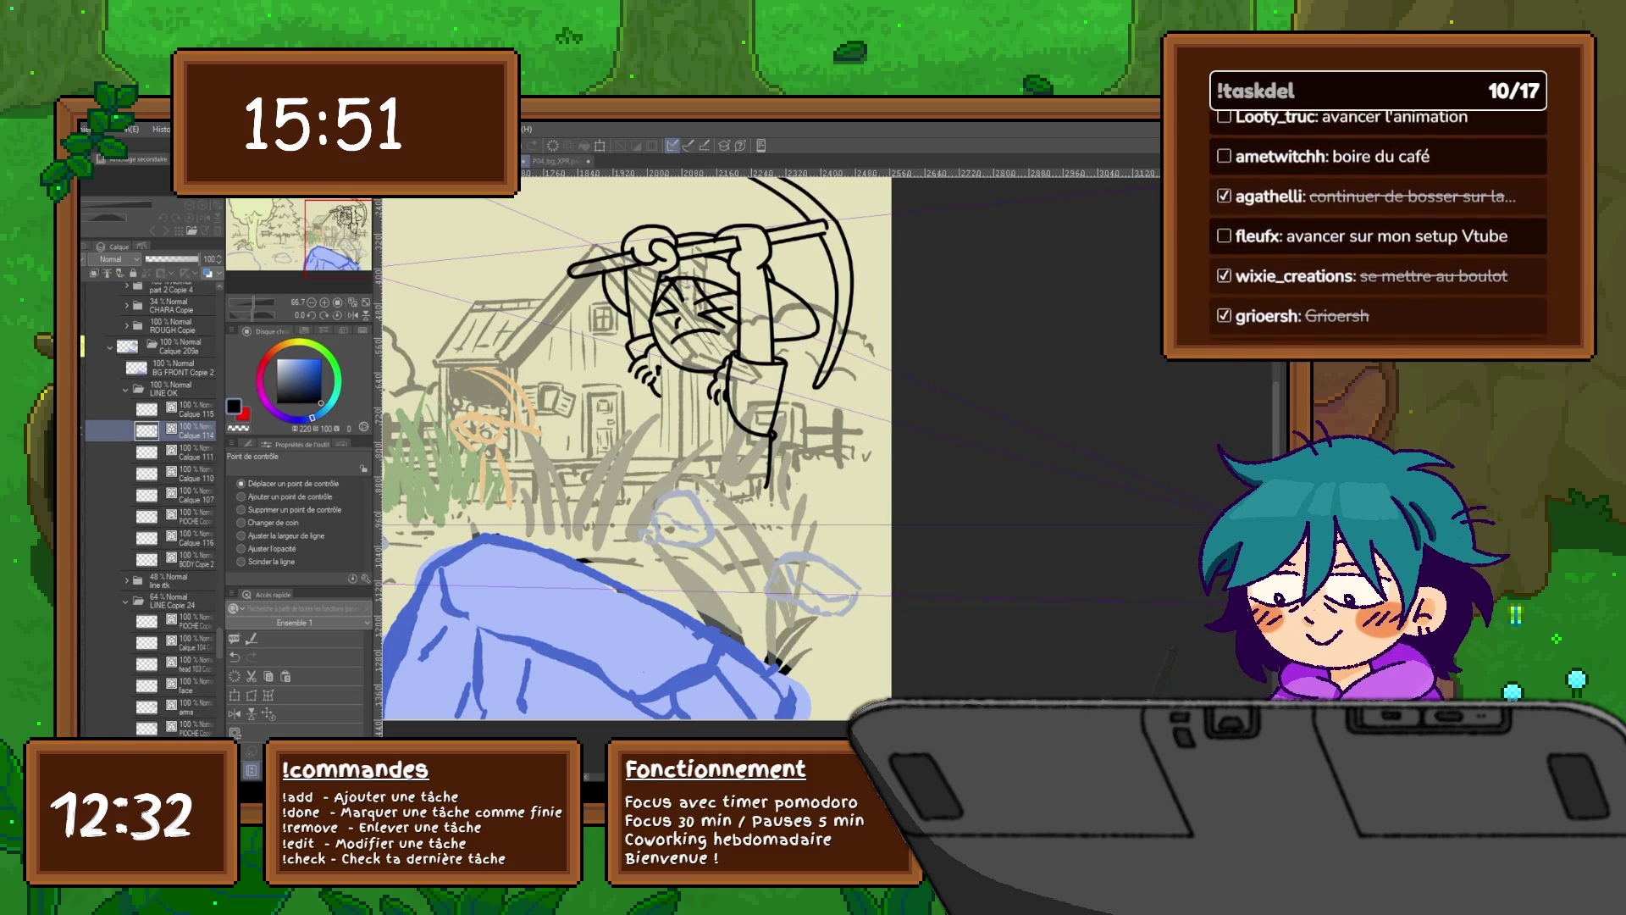
key(Right)
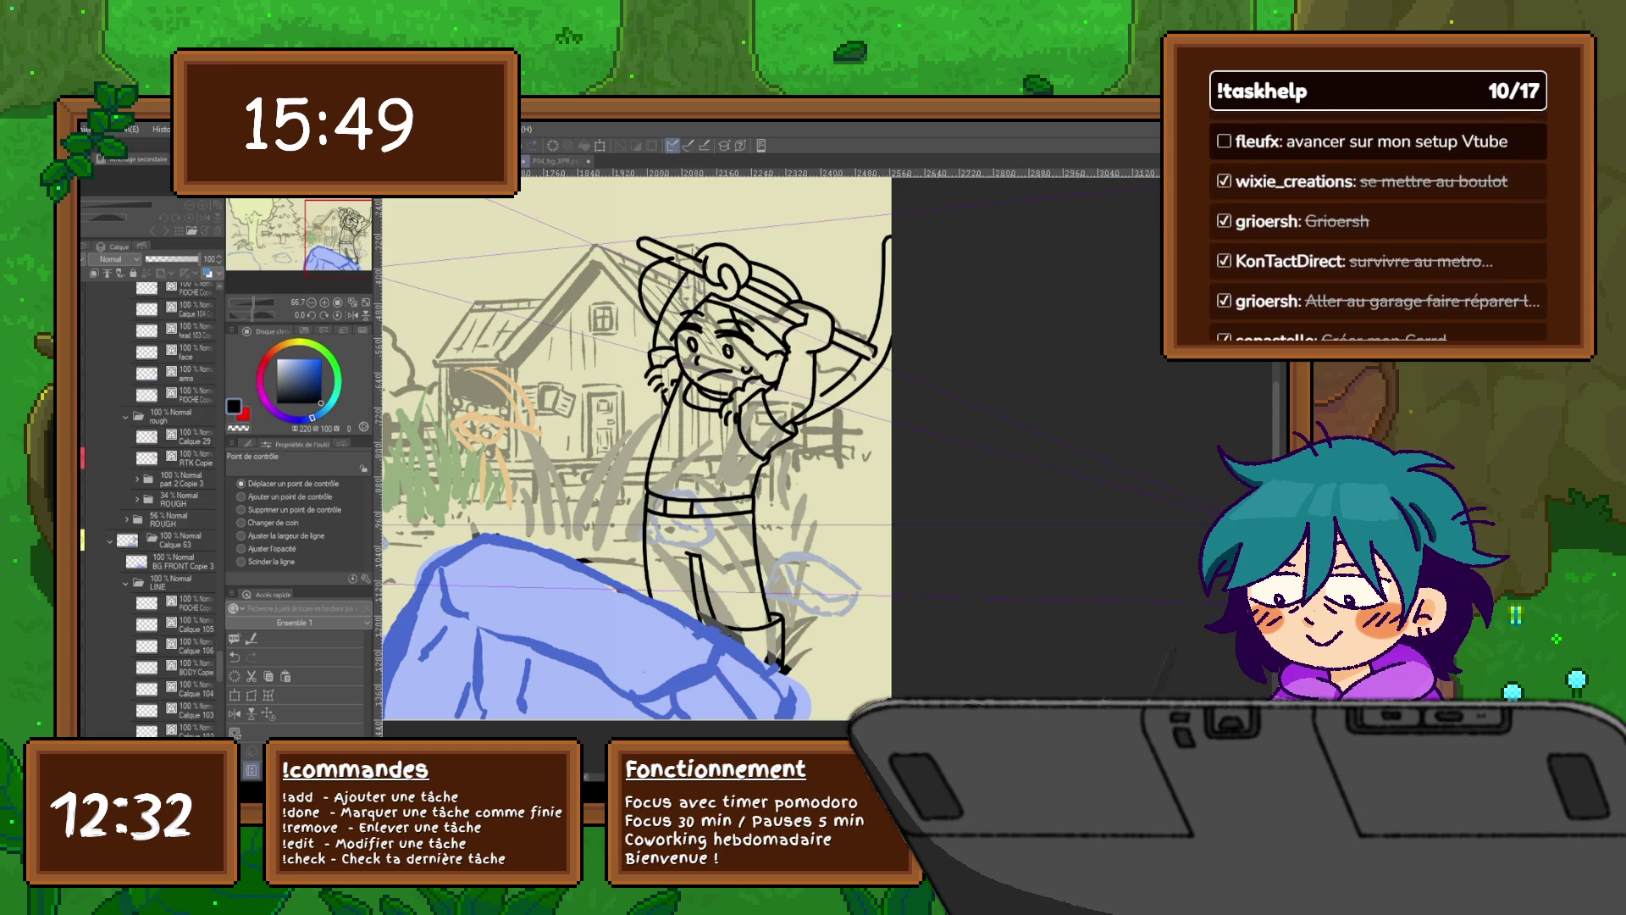
key(Right)
key(Right)
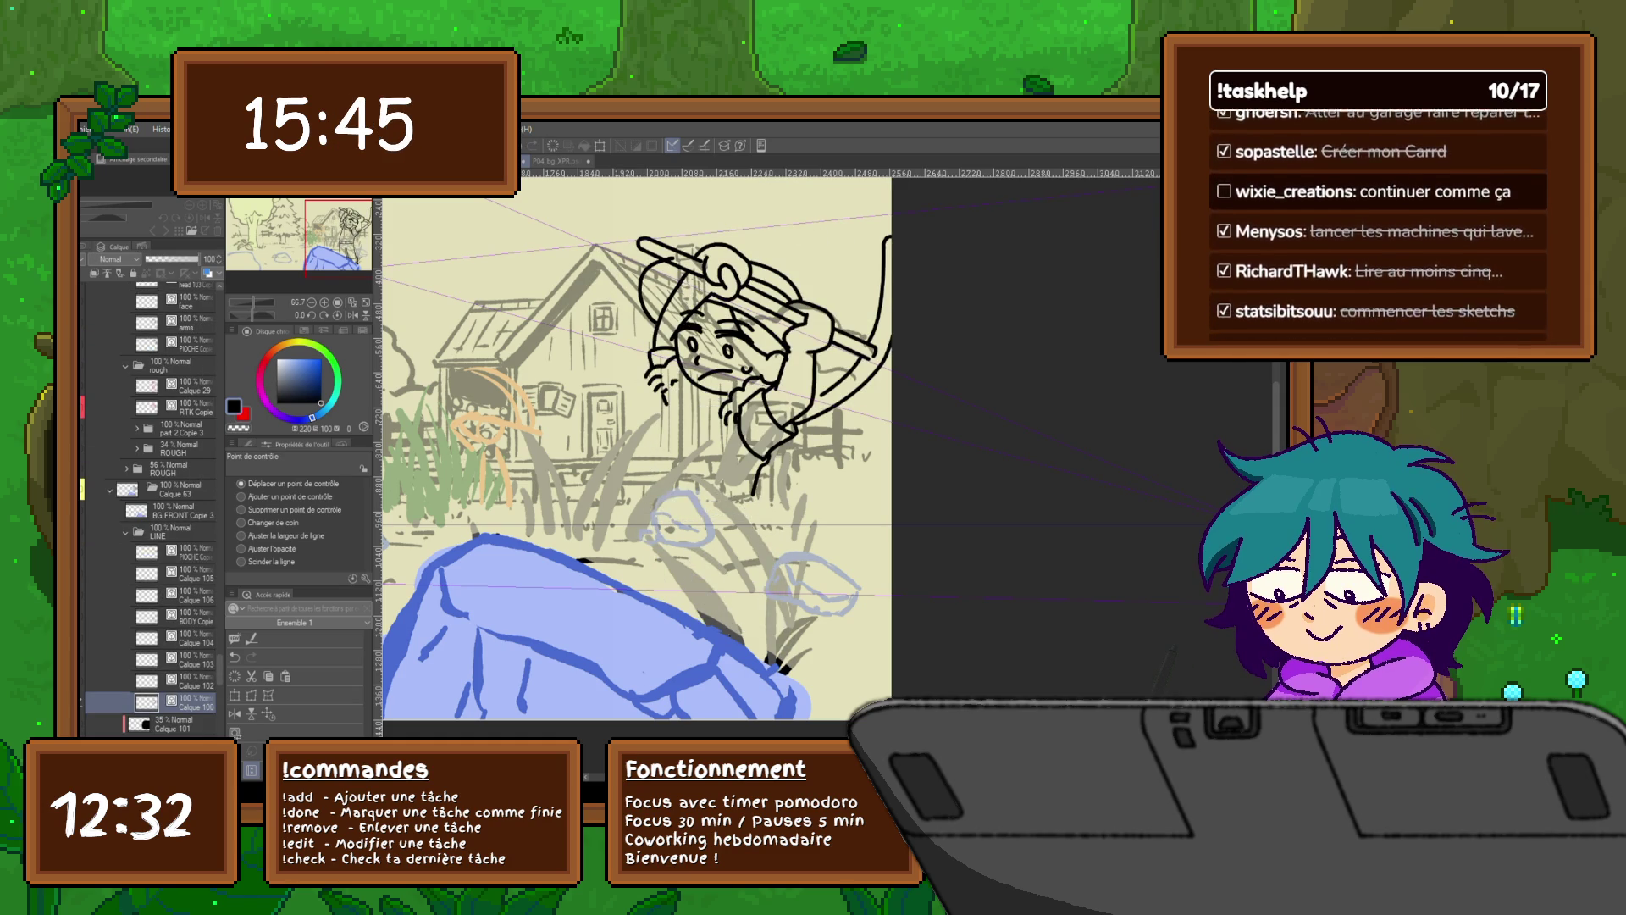
click(195, 615)
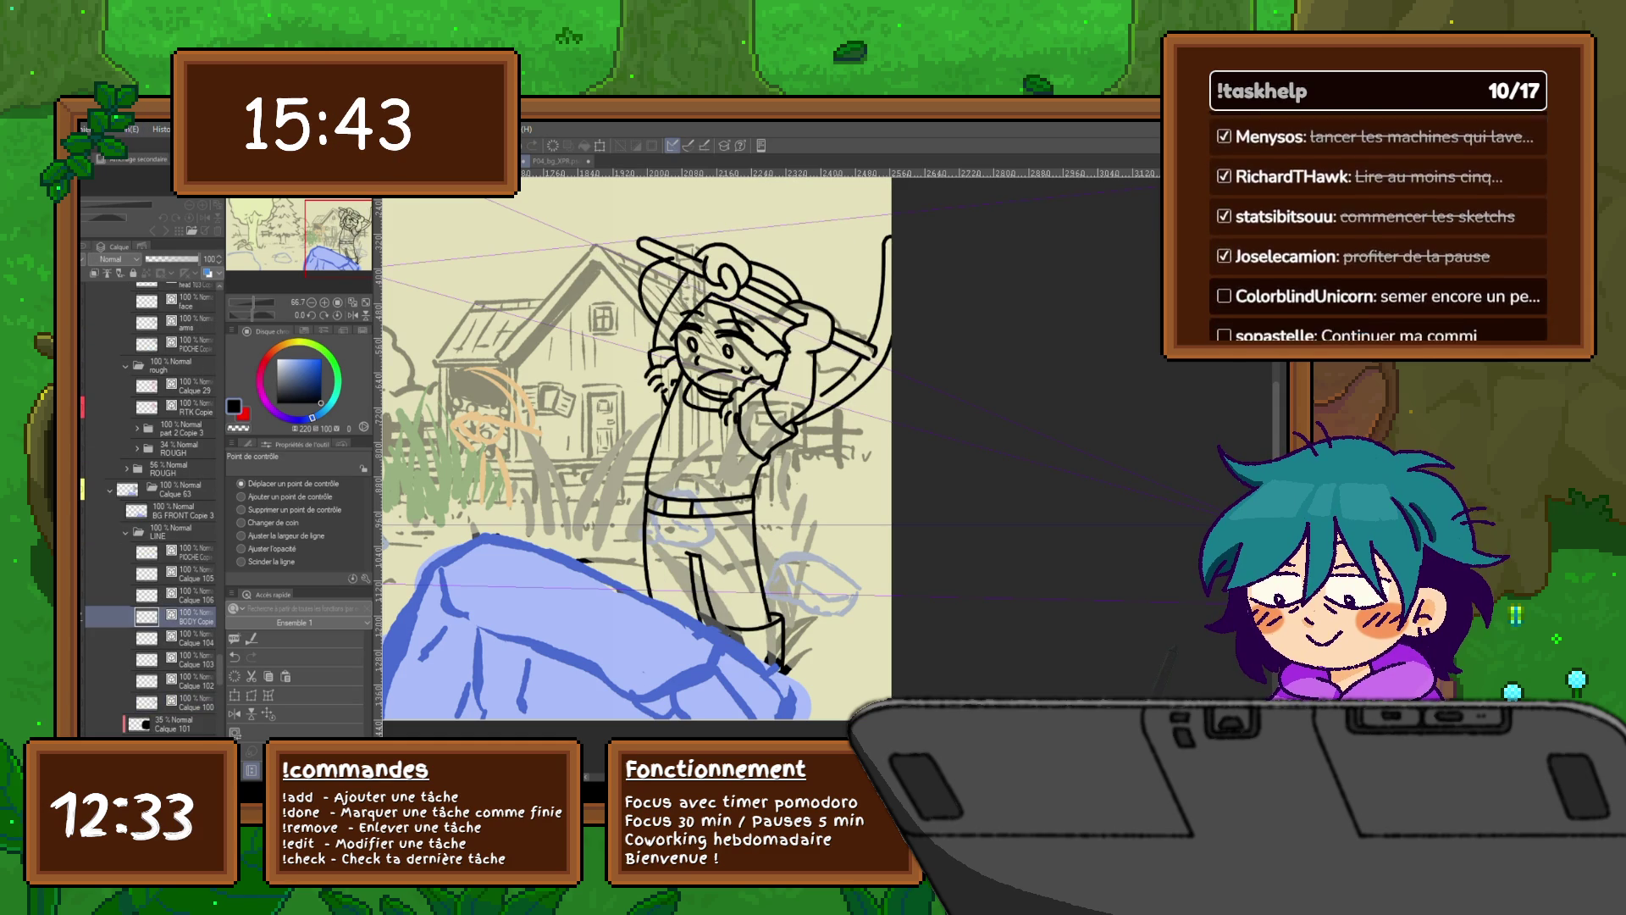
key(Right)
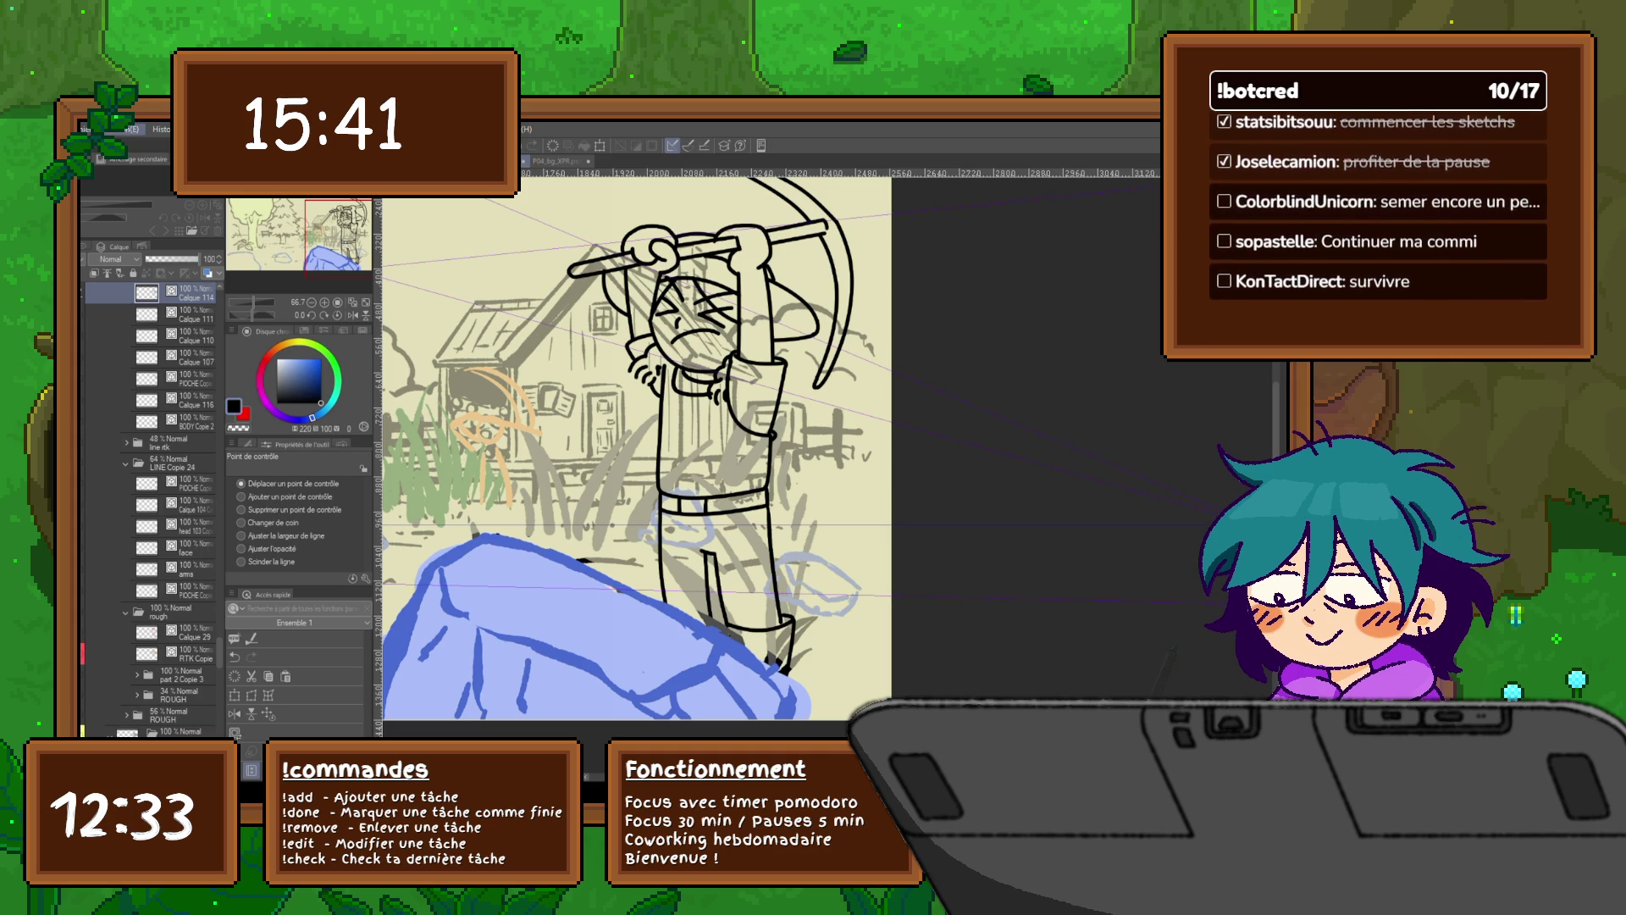
key(Right)
key(Right)
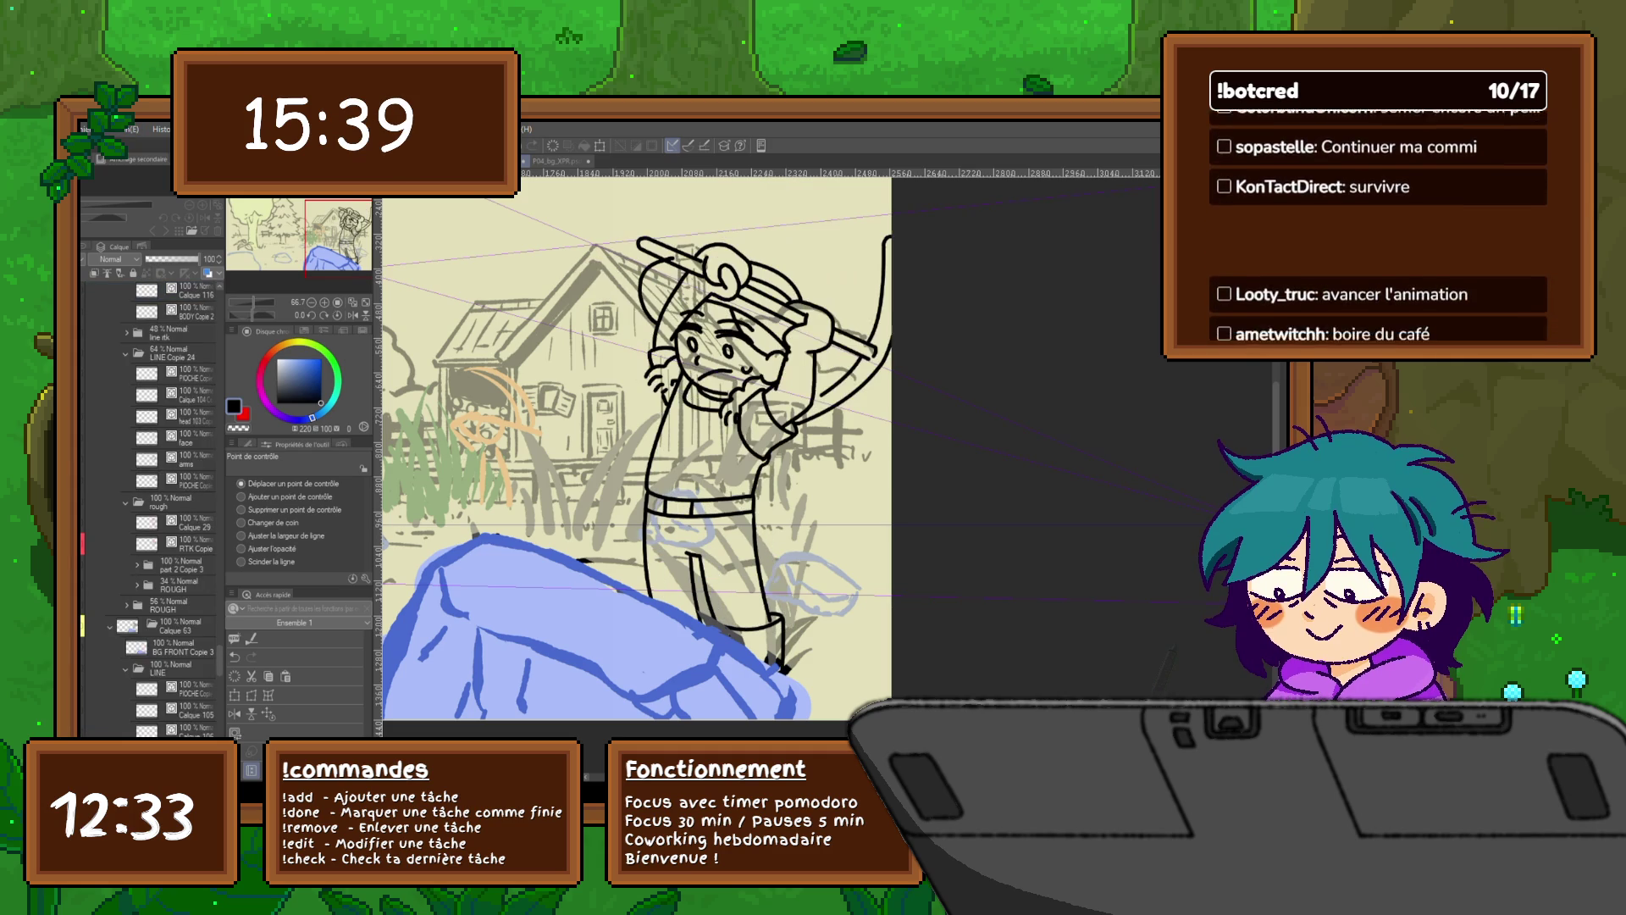
Step: Go back to the previous swing frame and rename the copied body layer to 'shoes'
key(o)
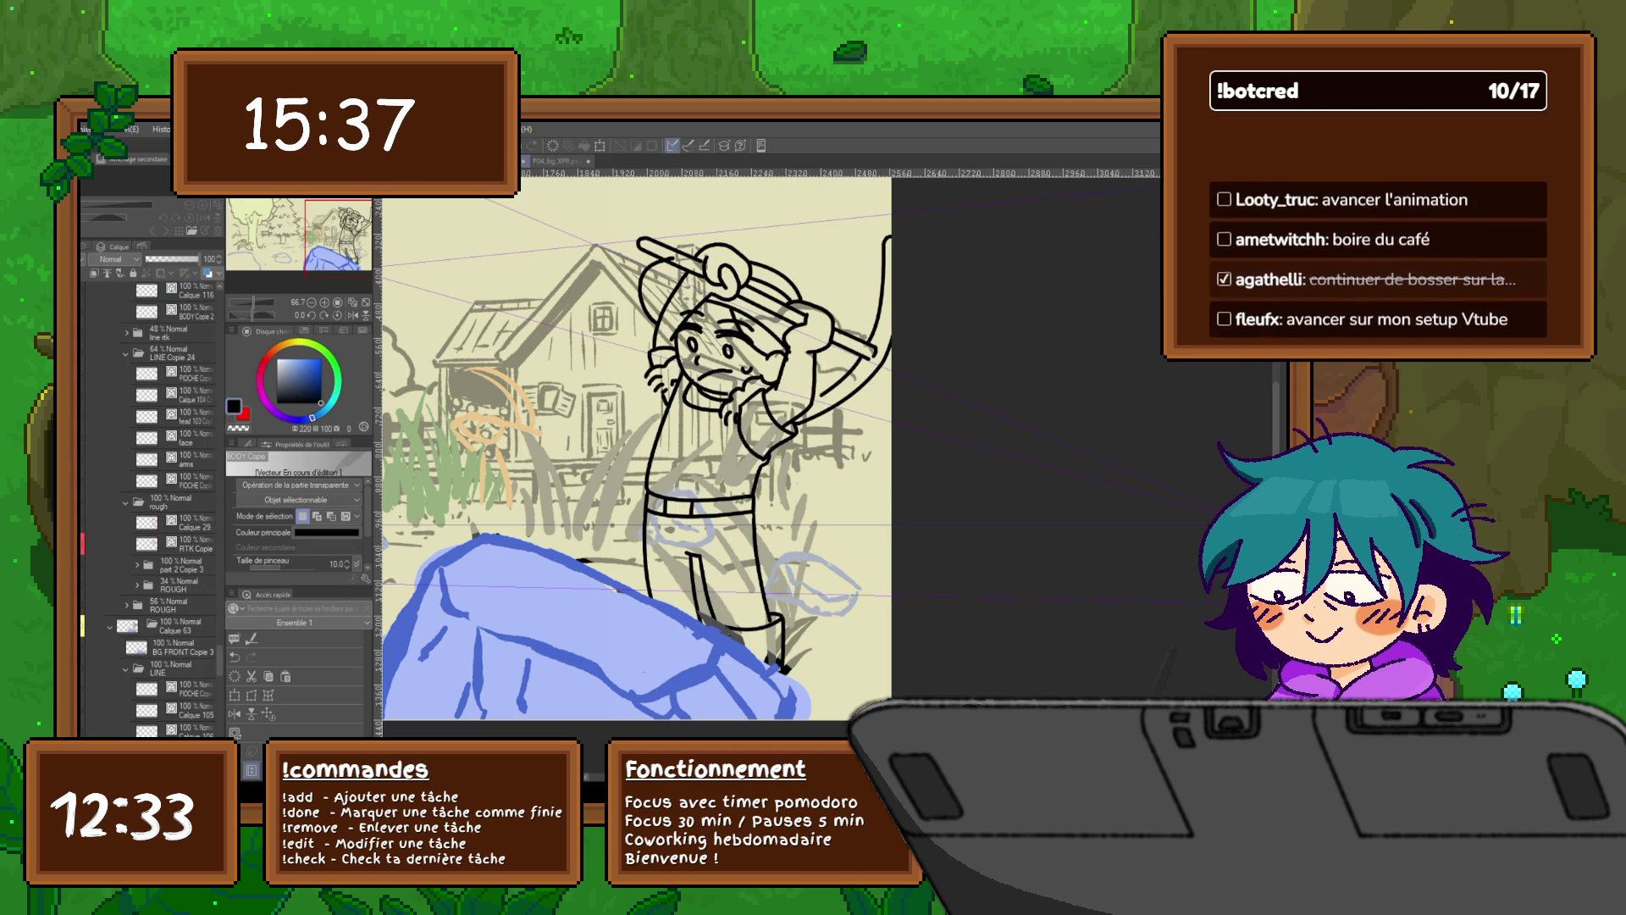
key(Left)
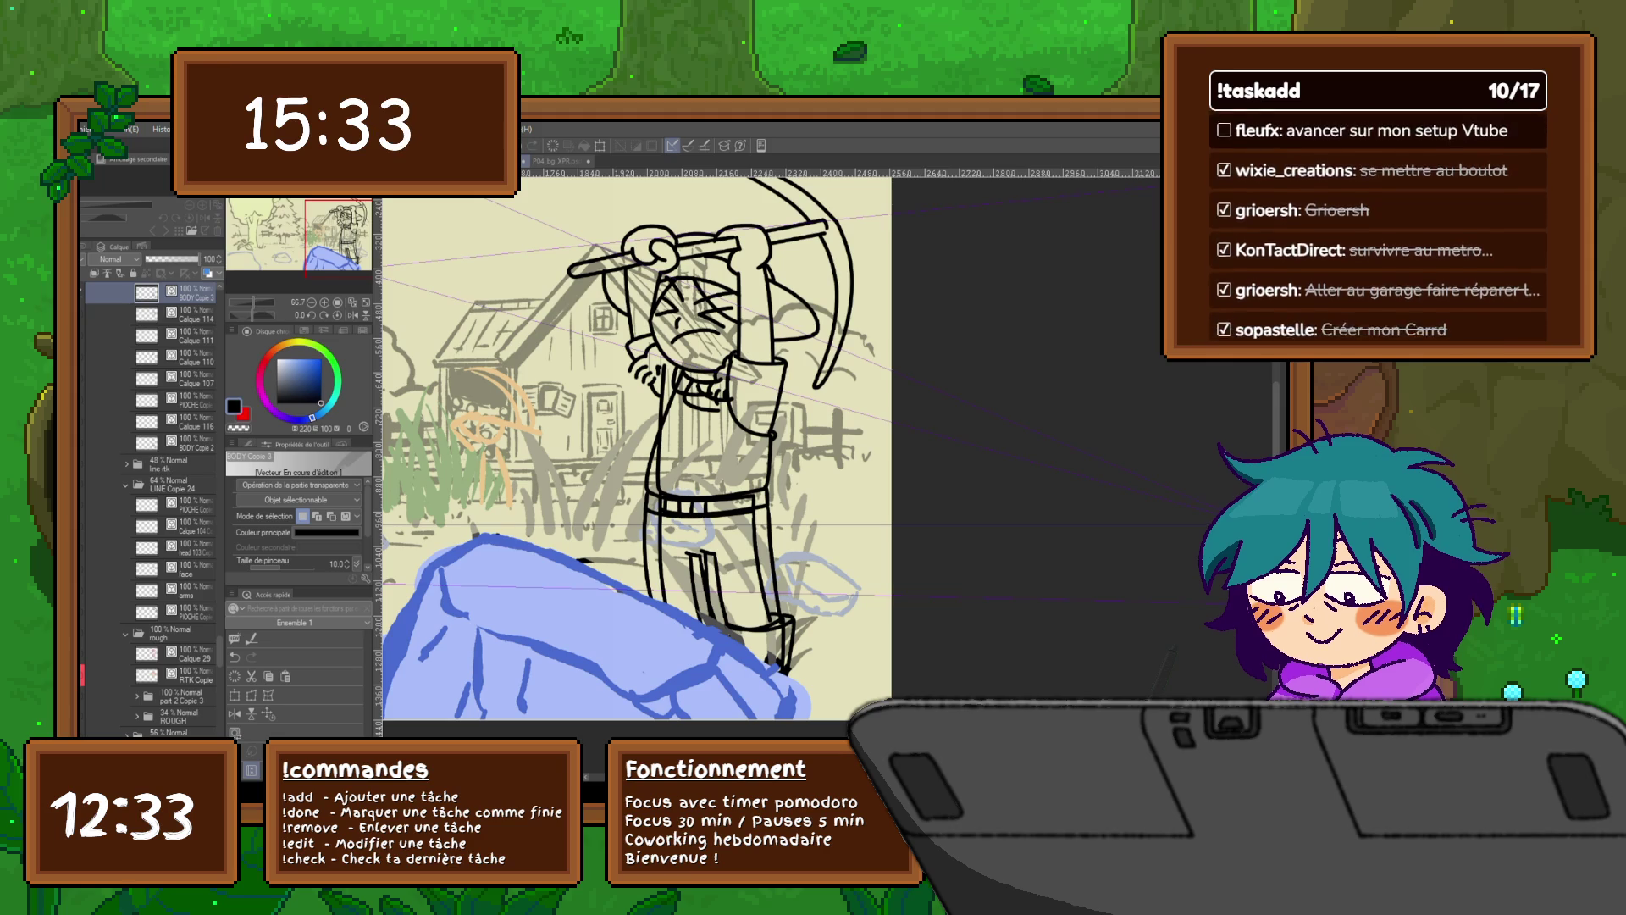
key(Return)
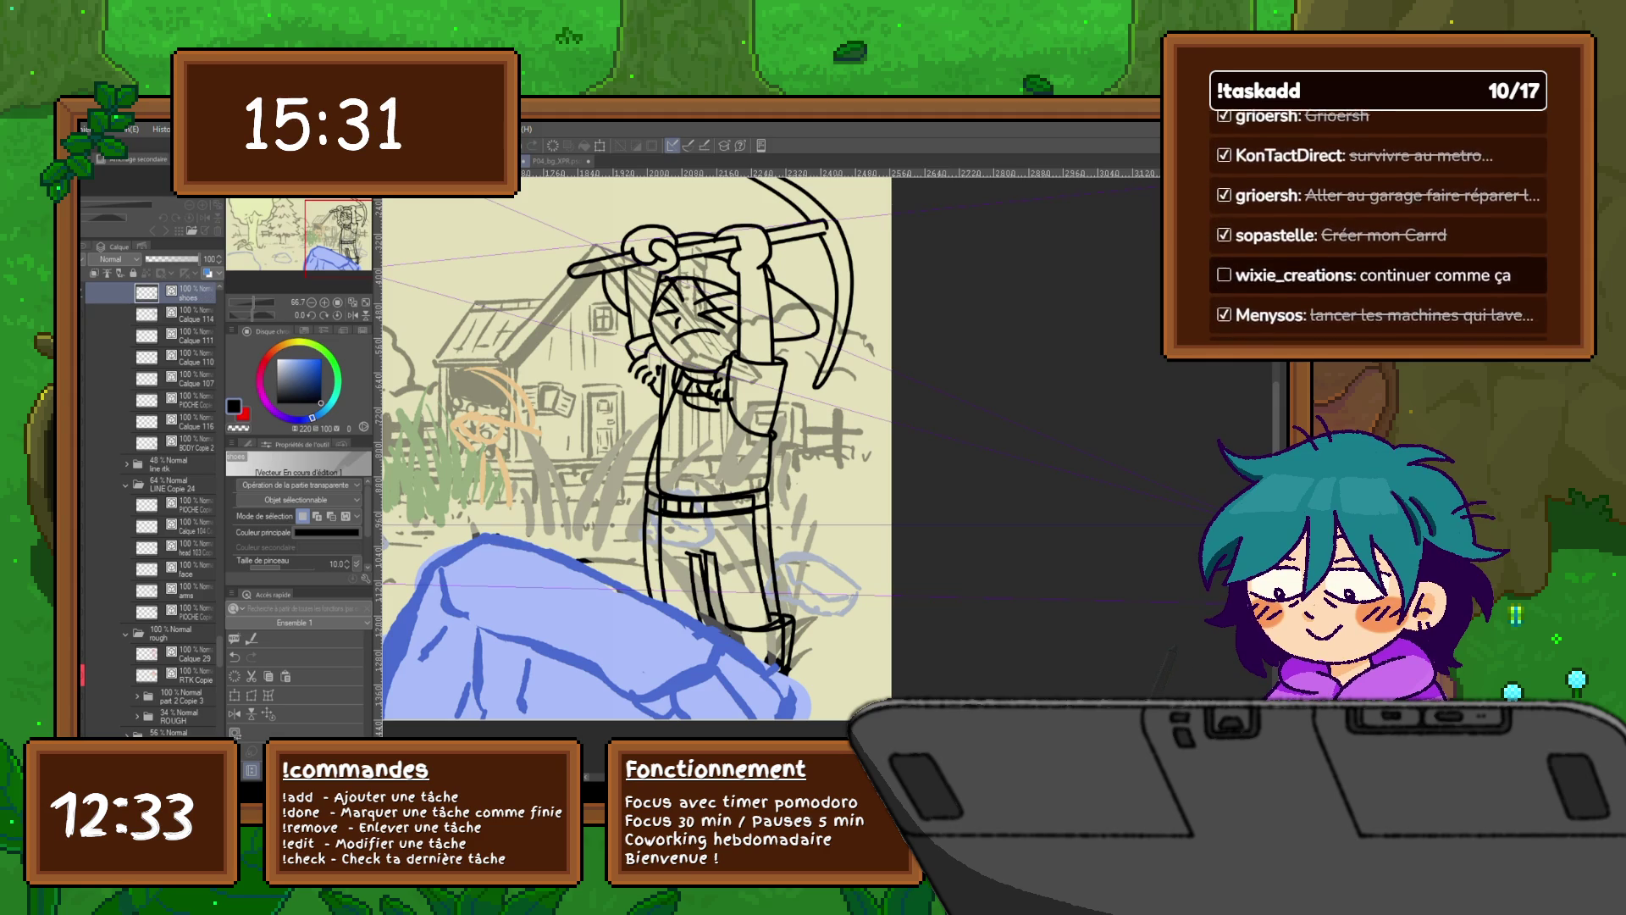
Step: Lasso-select and delete the body and arm strokes on the shoes layer, erasing leftover marks
key(m)
mouse_move(804, 585)
mouse_down()
mouse_move(492, 491)
mouse_move(864, 195)
mouse_move(885, 440)
mouse_up()
key(Delete)
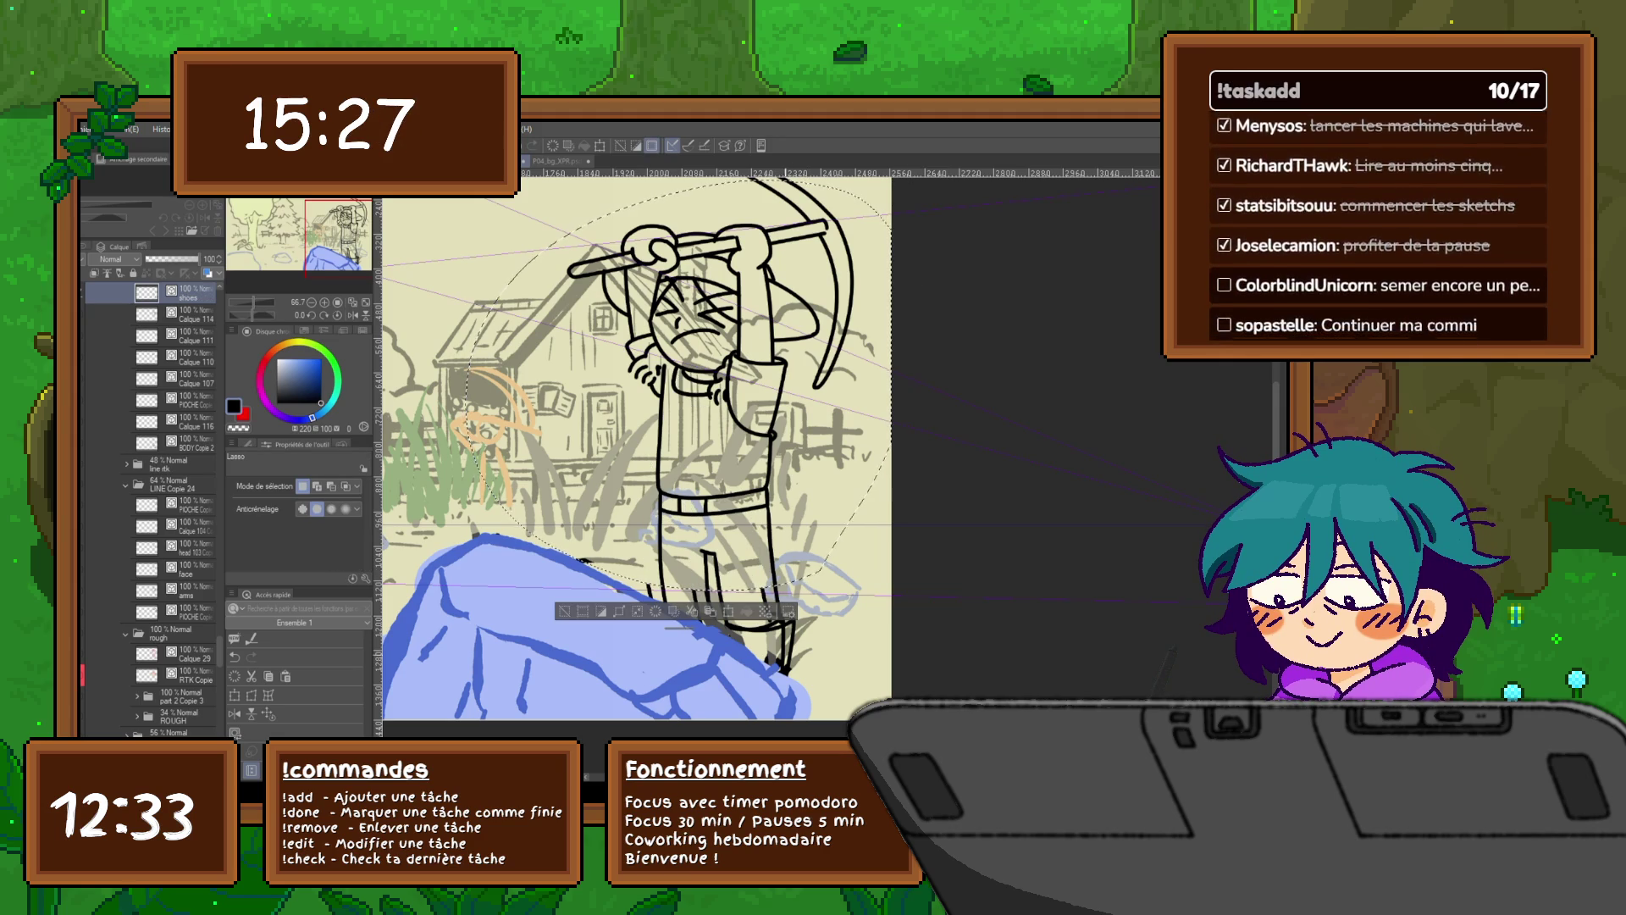
key(ctrl+d)
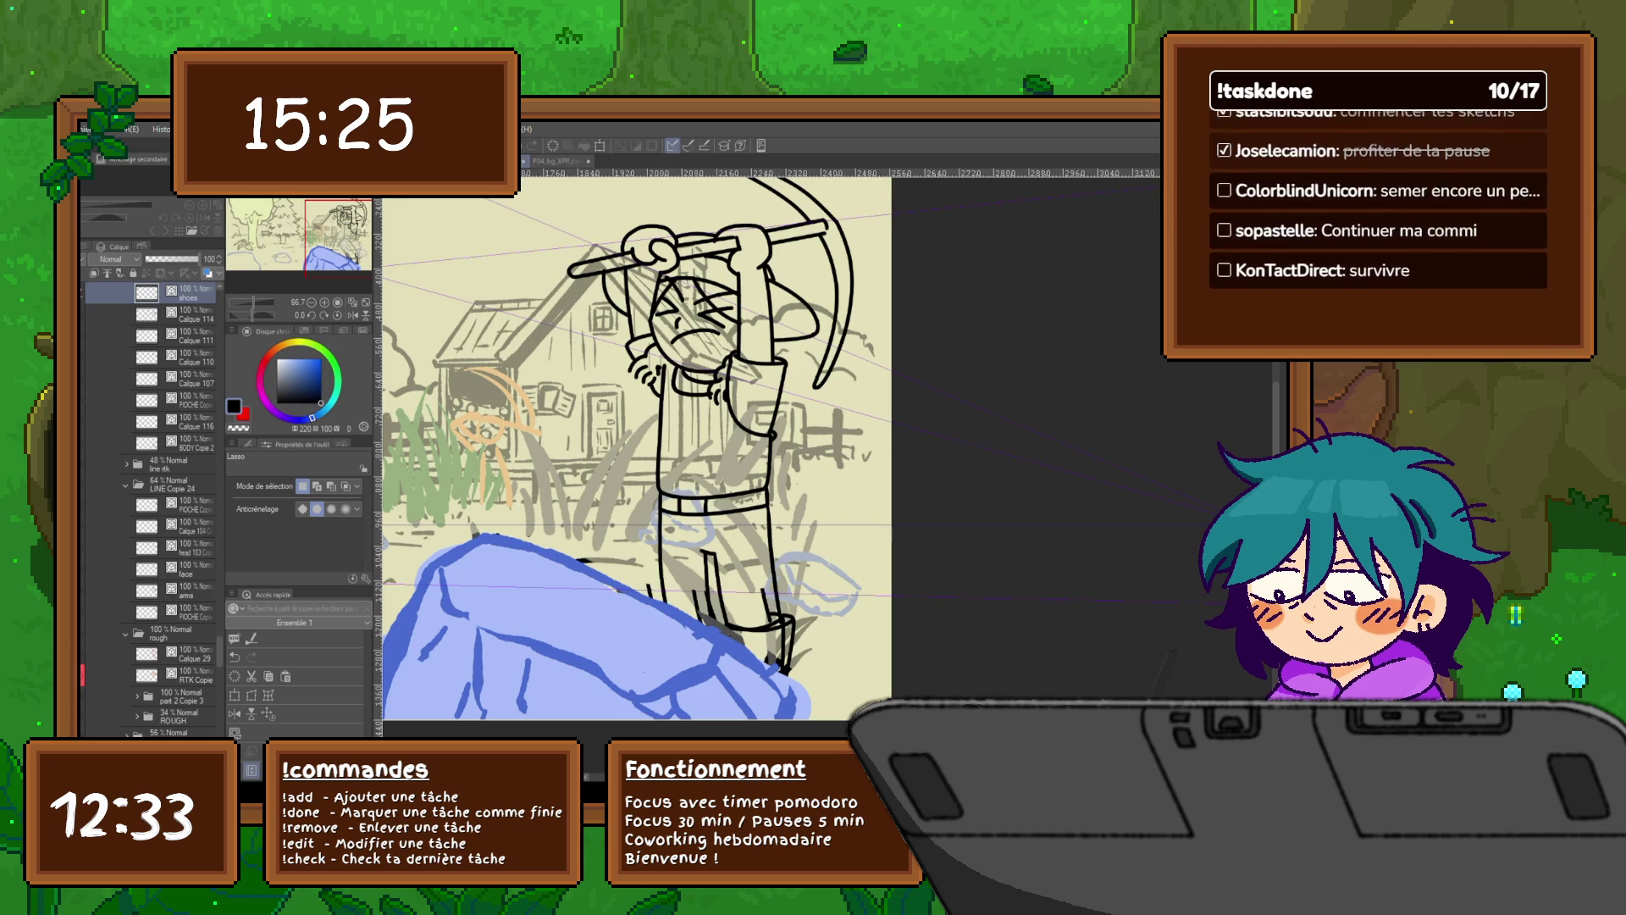
key(Delete)
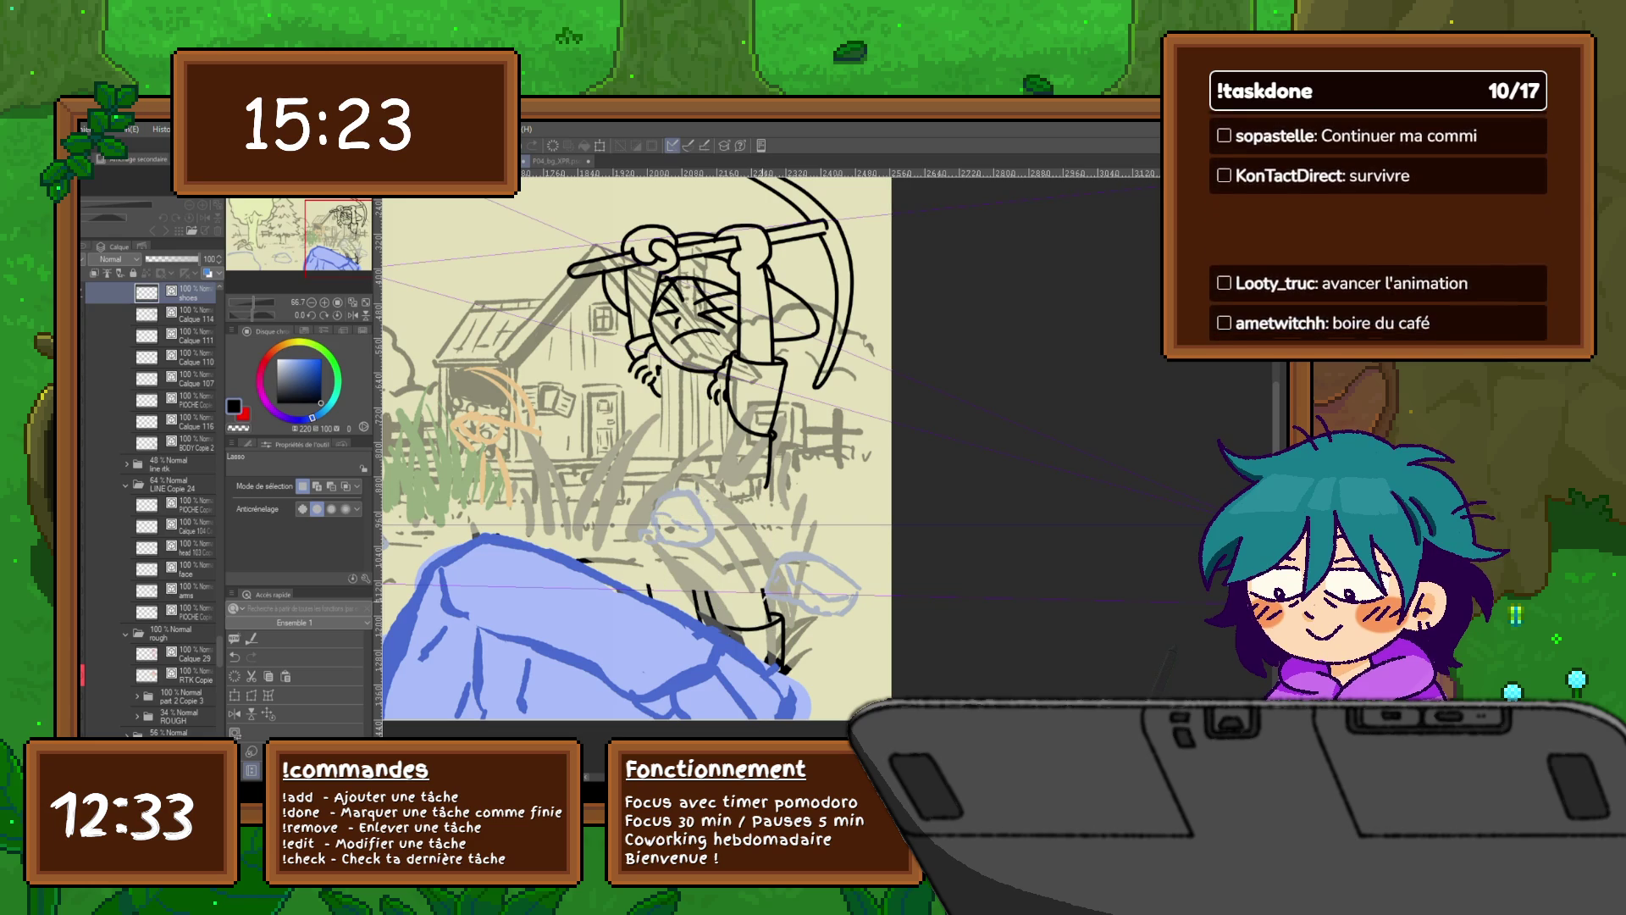
mouse_move(697, 593)
mouse_down()
mouse_move(699, 623)
mouse_move(650, 598)
mouse_up()
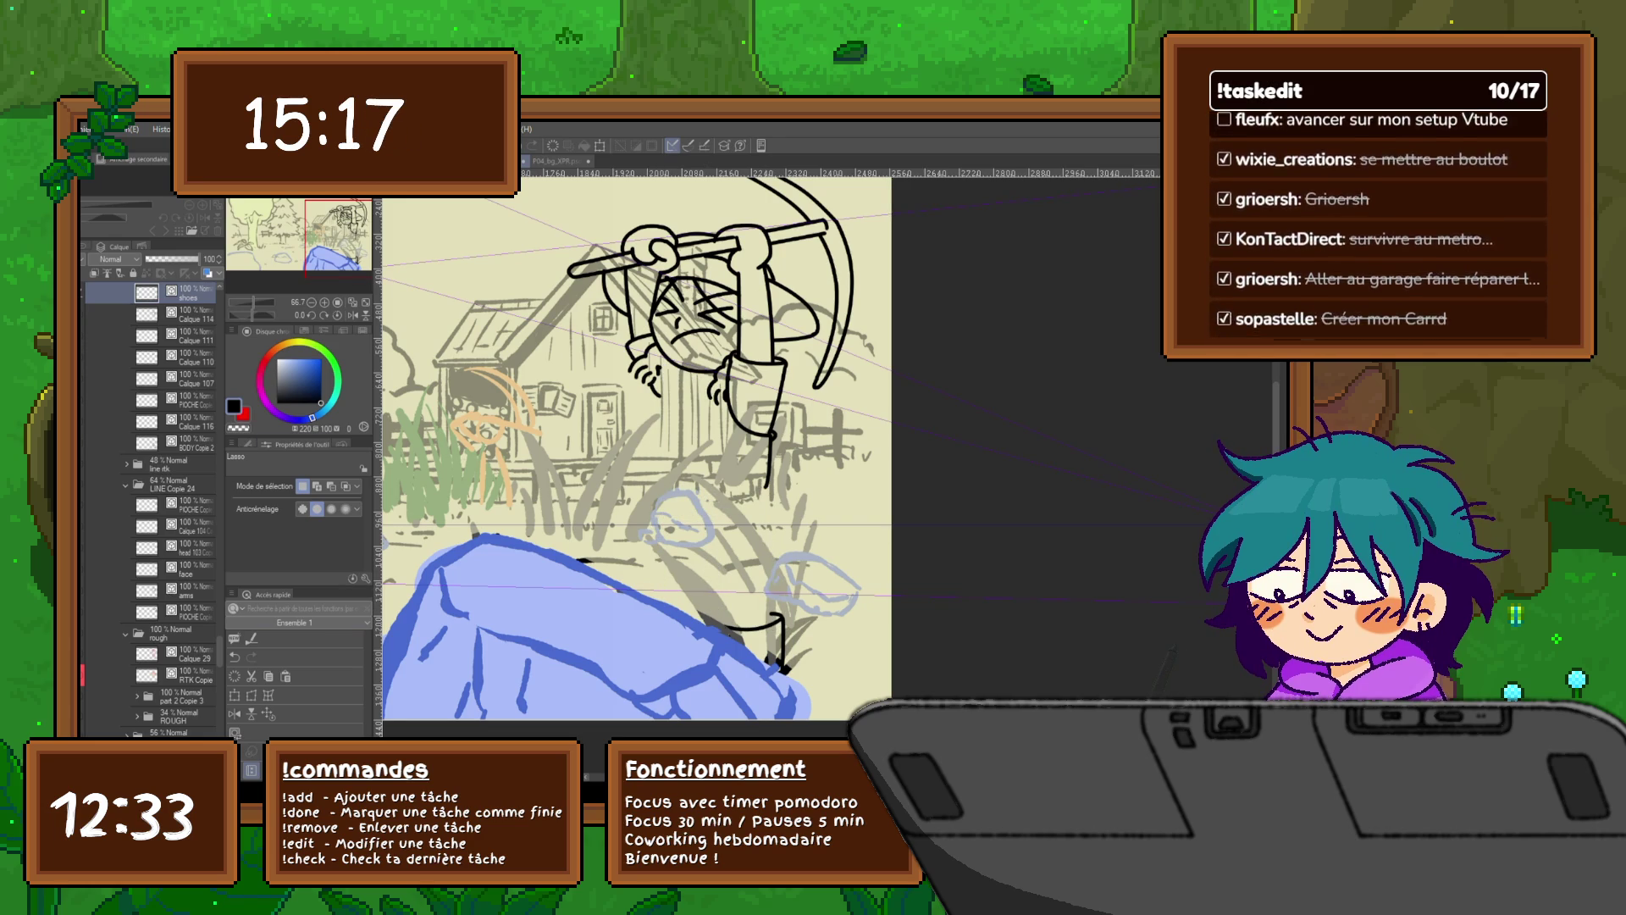
key(ctrl+z)
click(193, 442)
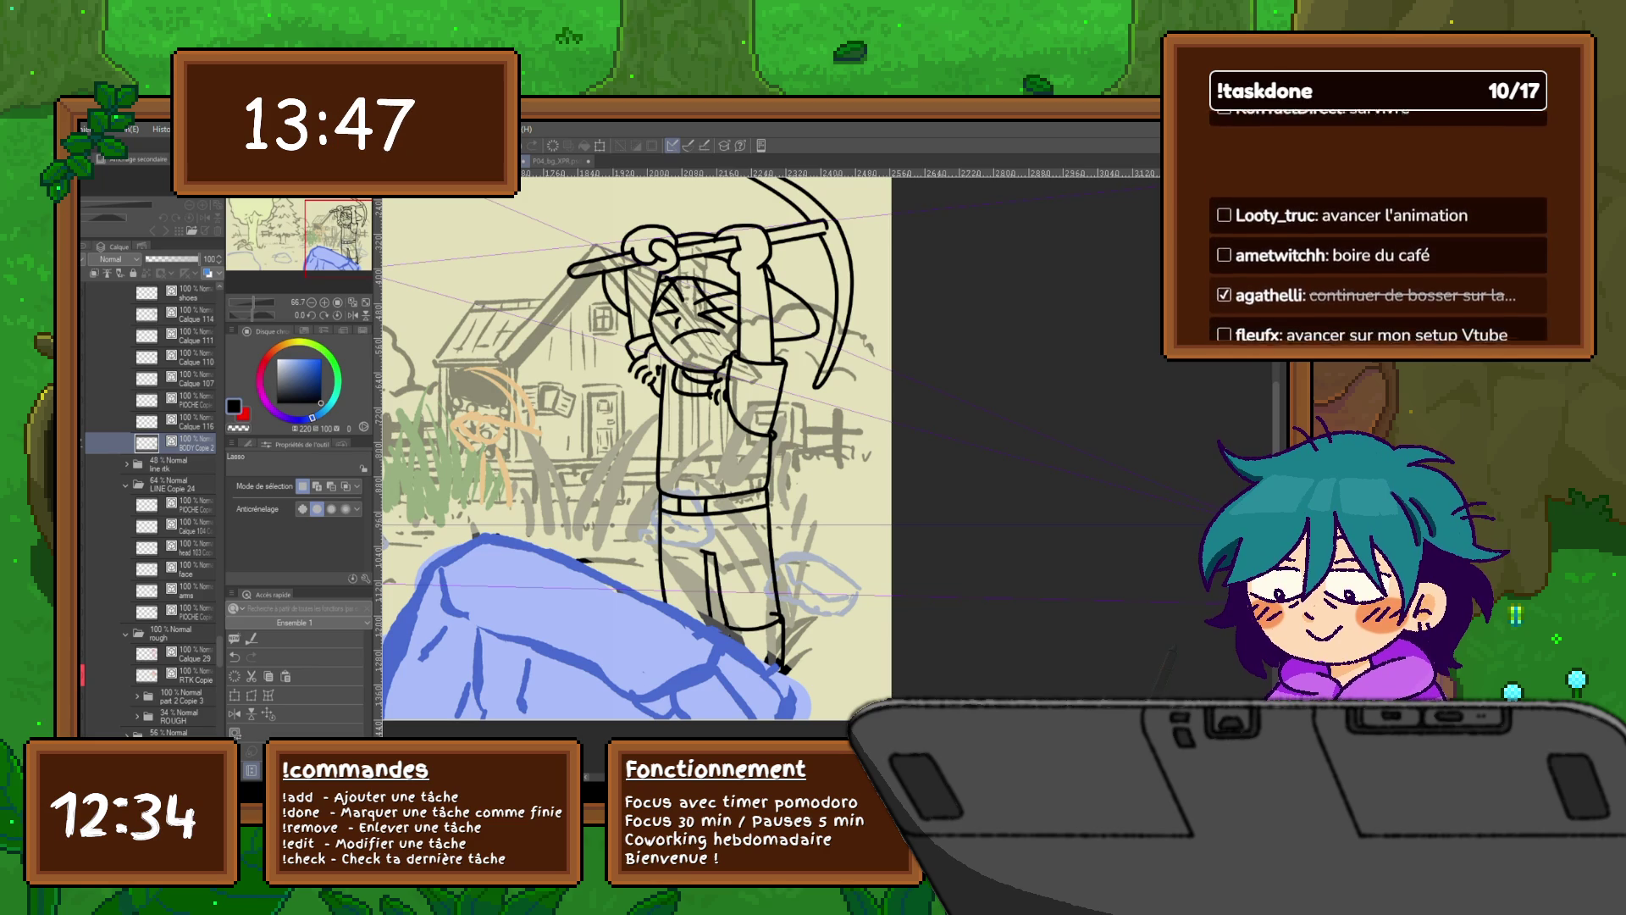
Step: Run Timeline playback from the BODY Copie 2 layer to watch the pickaxe swing
key(Return)
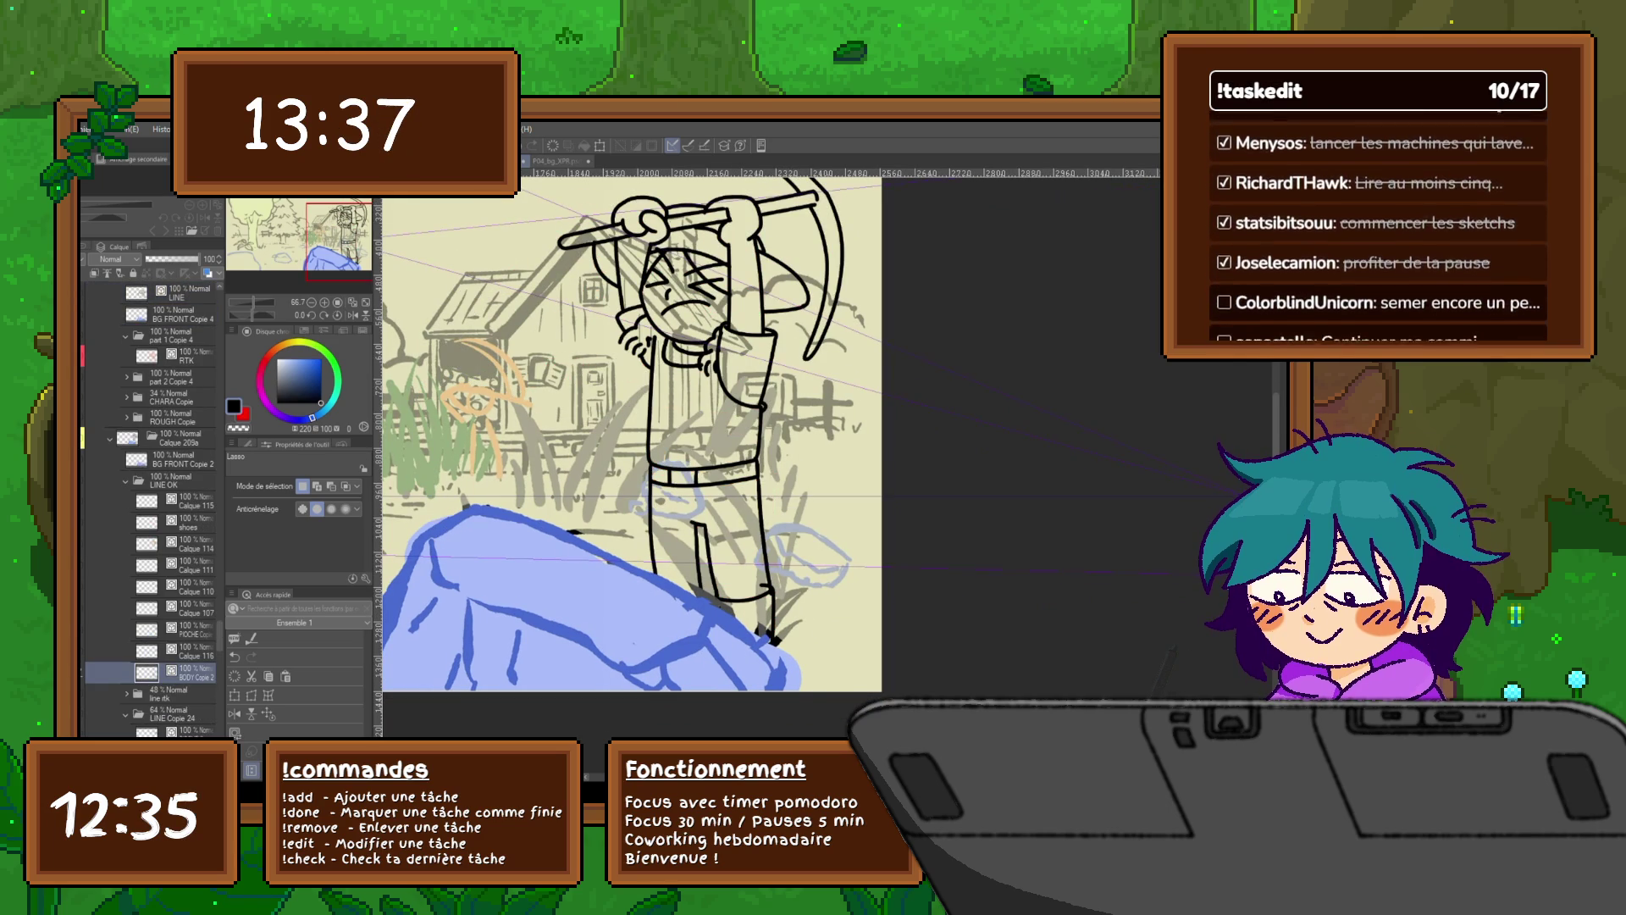
Step: Free-transform the shoes layer on the pickaxe frame, then move to the bow-pose frame
click(190, 521)
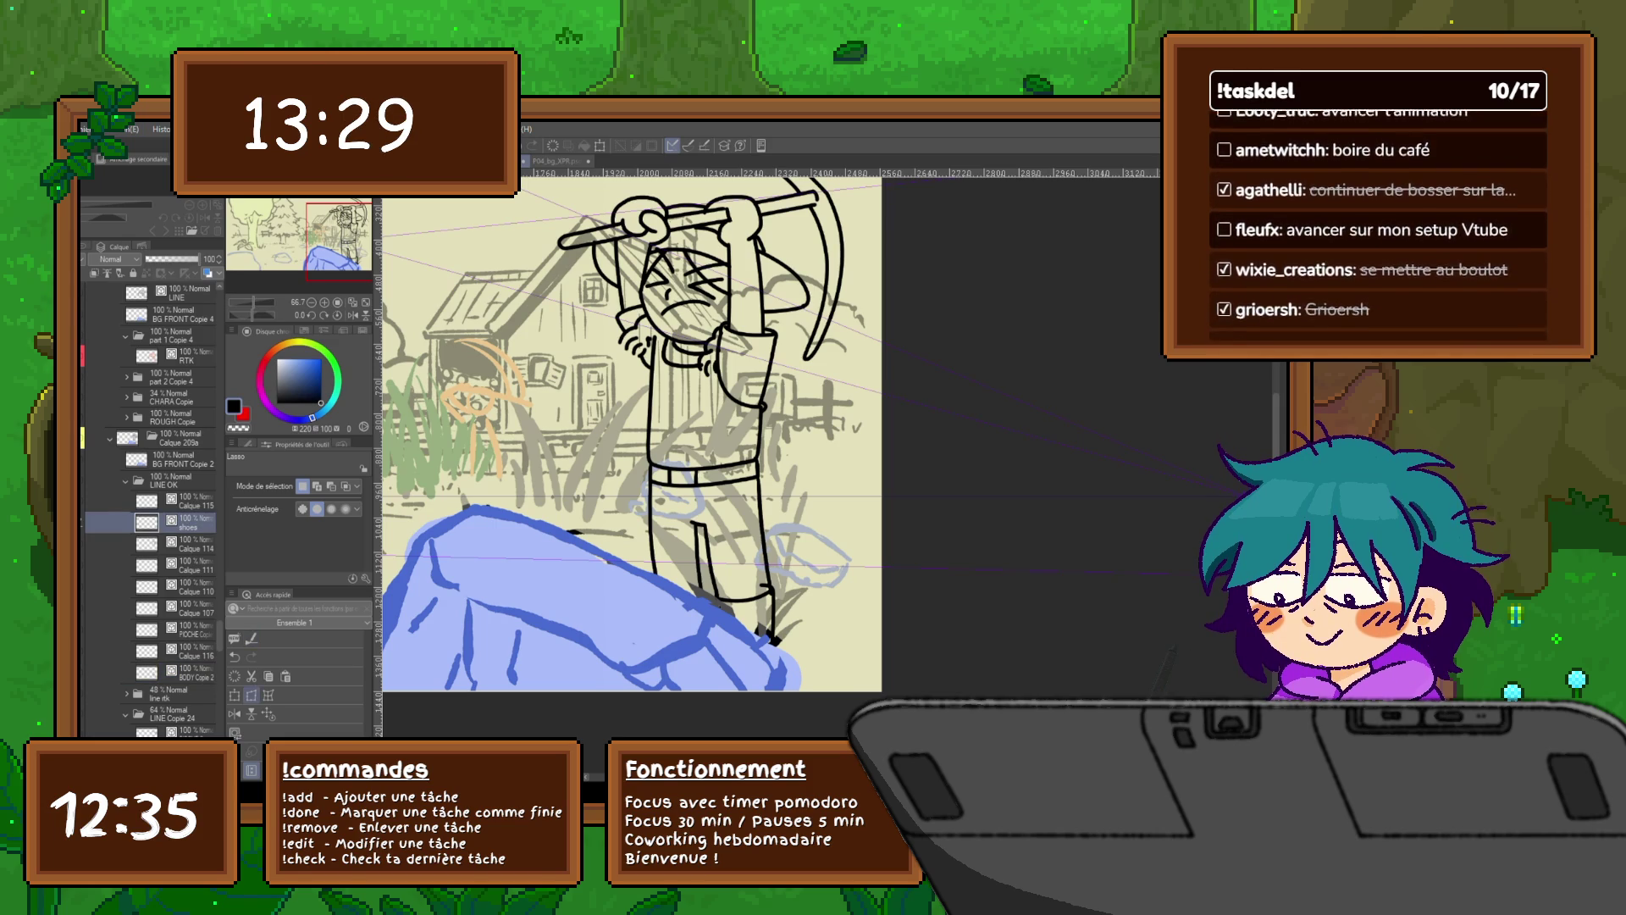
key(ctrl+t)
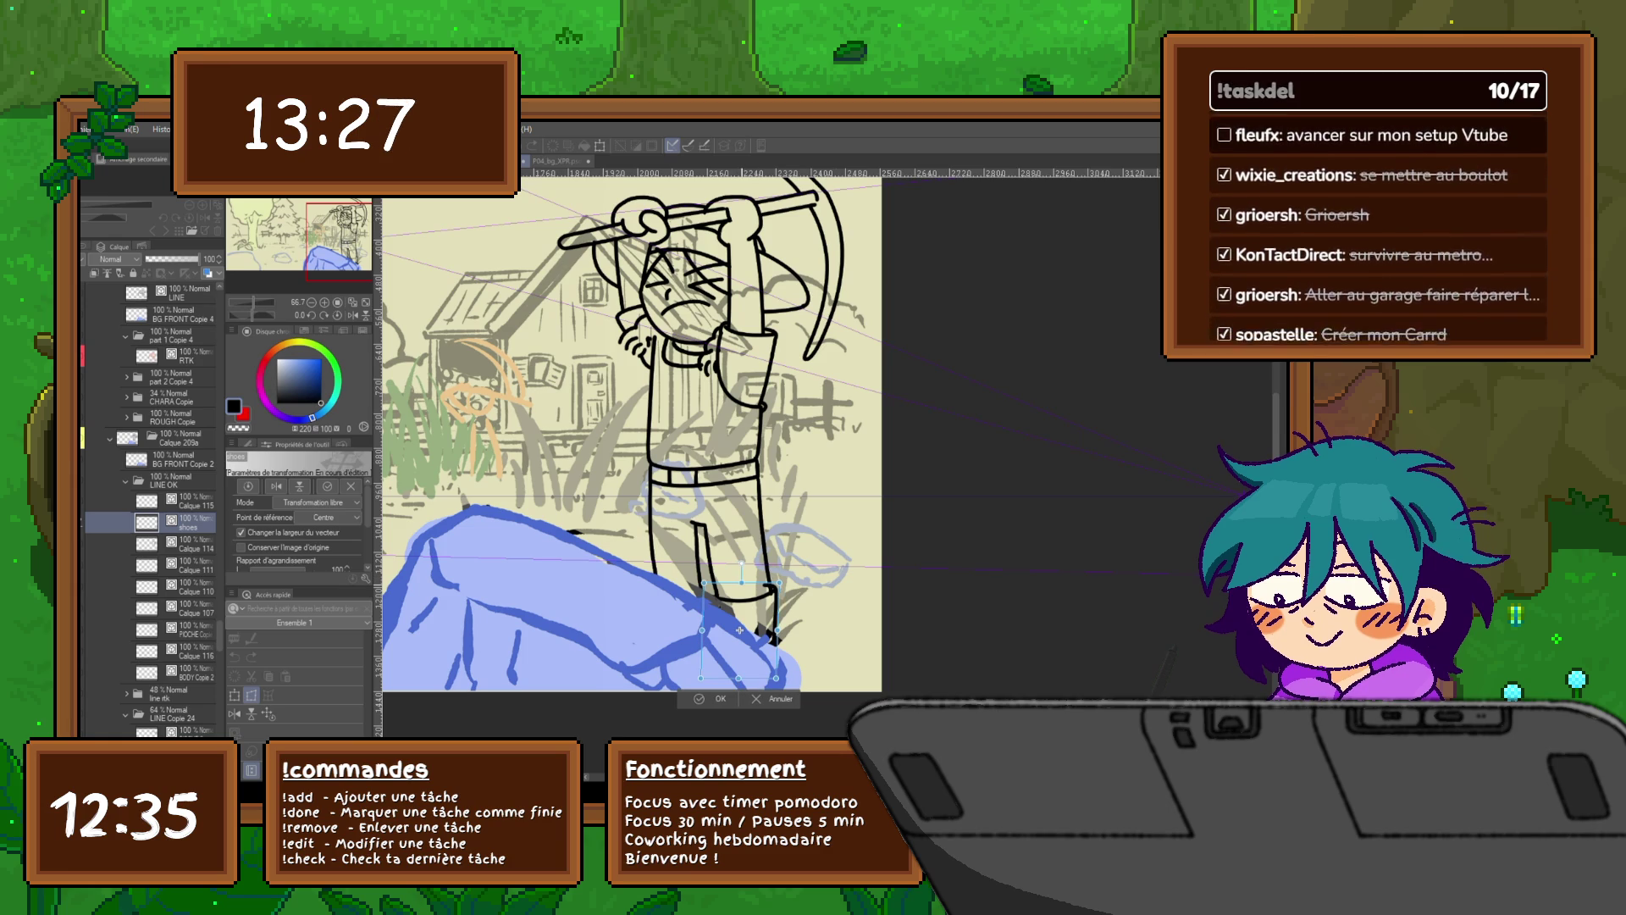
key(Return)
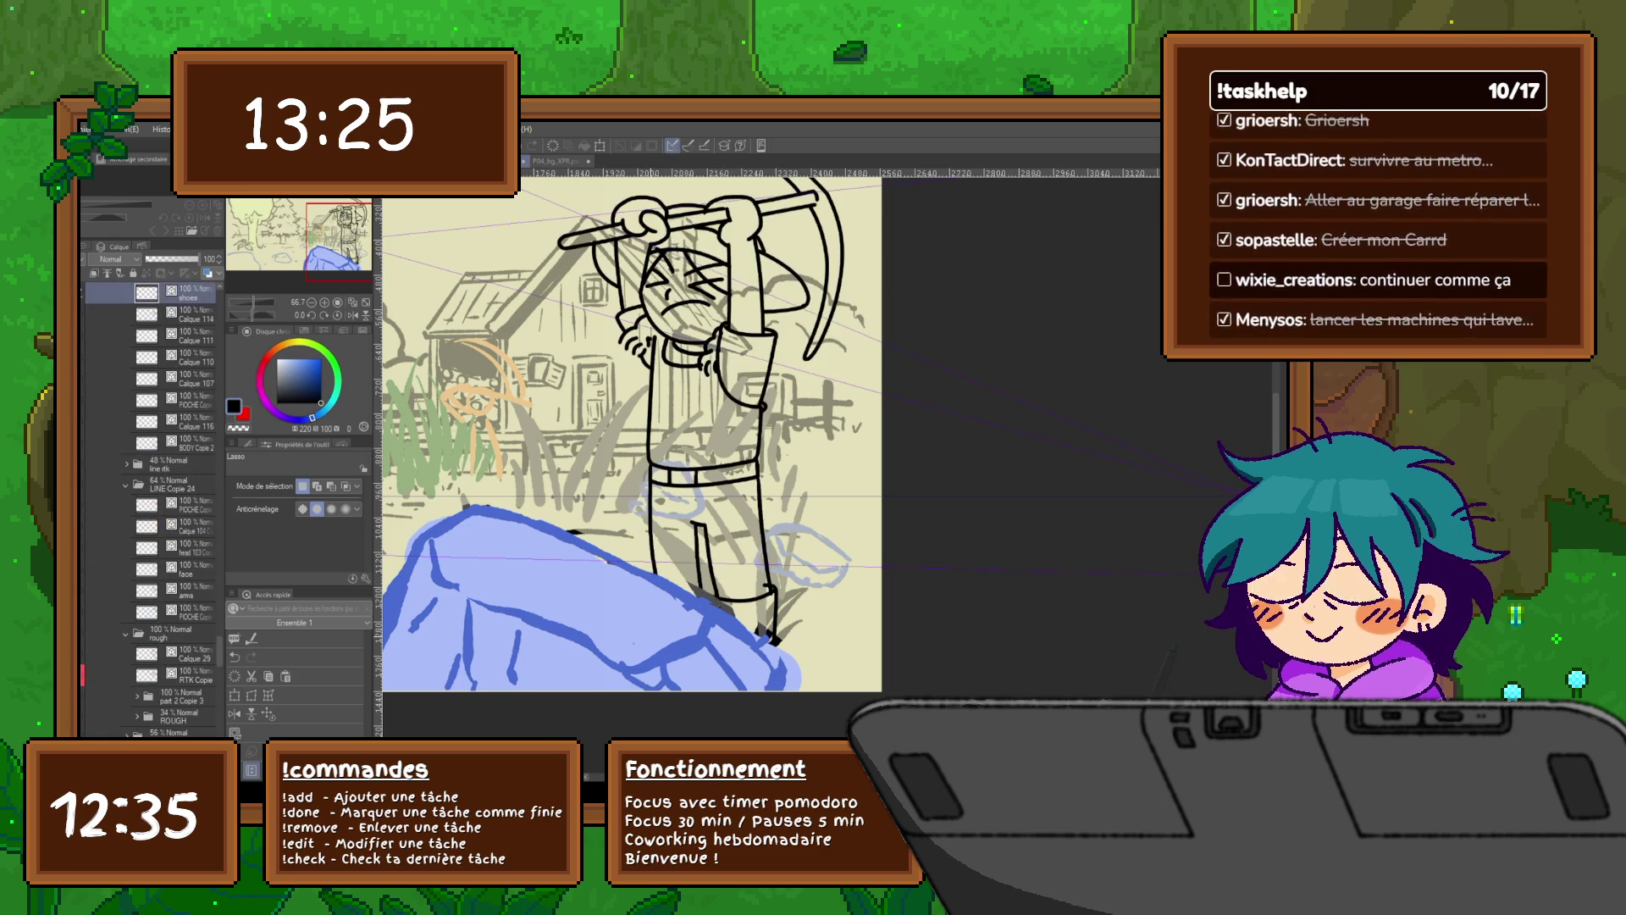
key(ctrl+z)
key(ctrl+y)
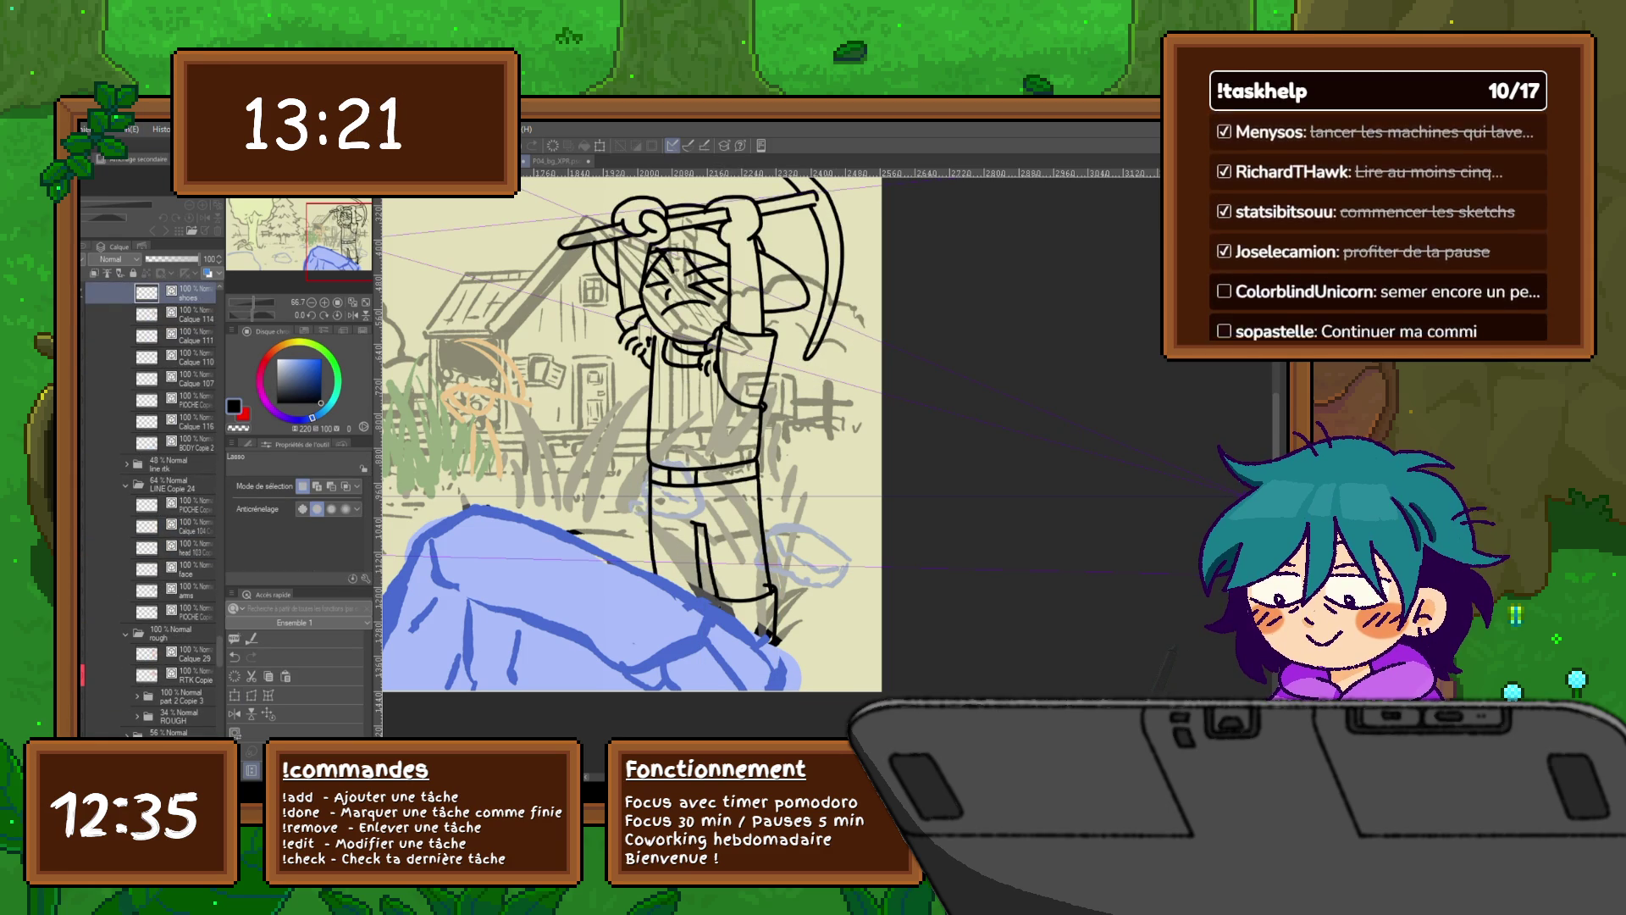
key(ctrl+z)
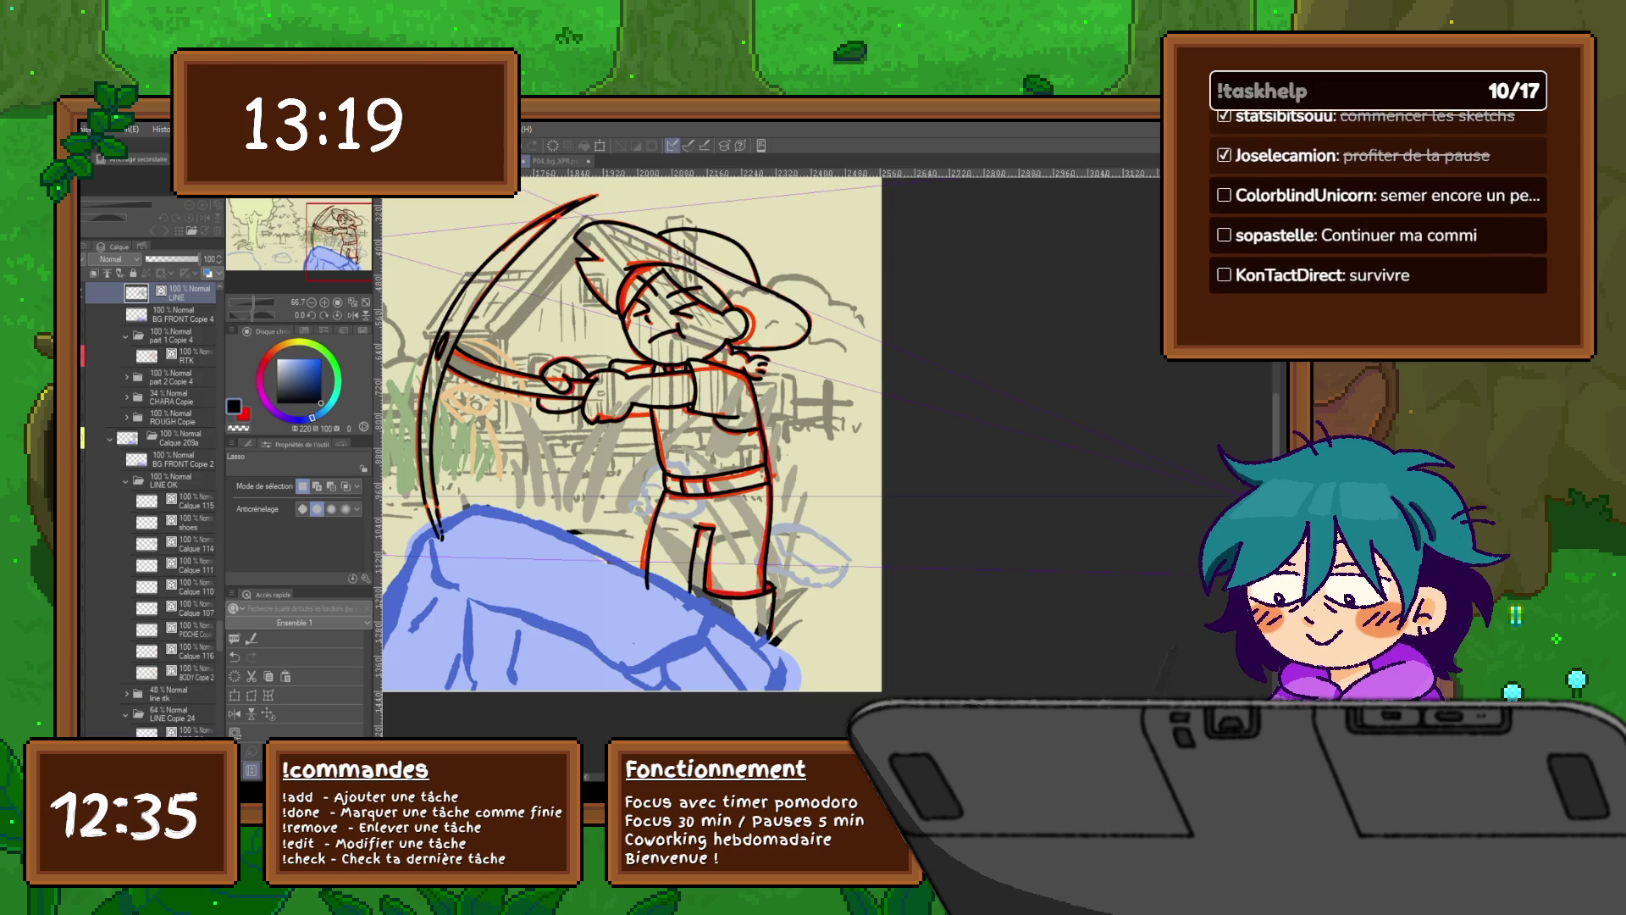
Step: Paste the shoes onto the bow frame and redraw the boot line at the feet on LINE
scroll(148, 508, up, 3)
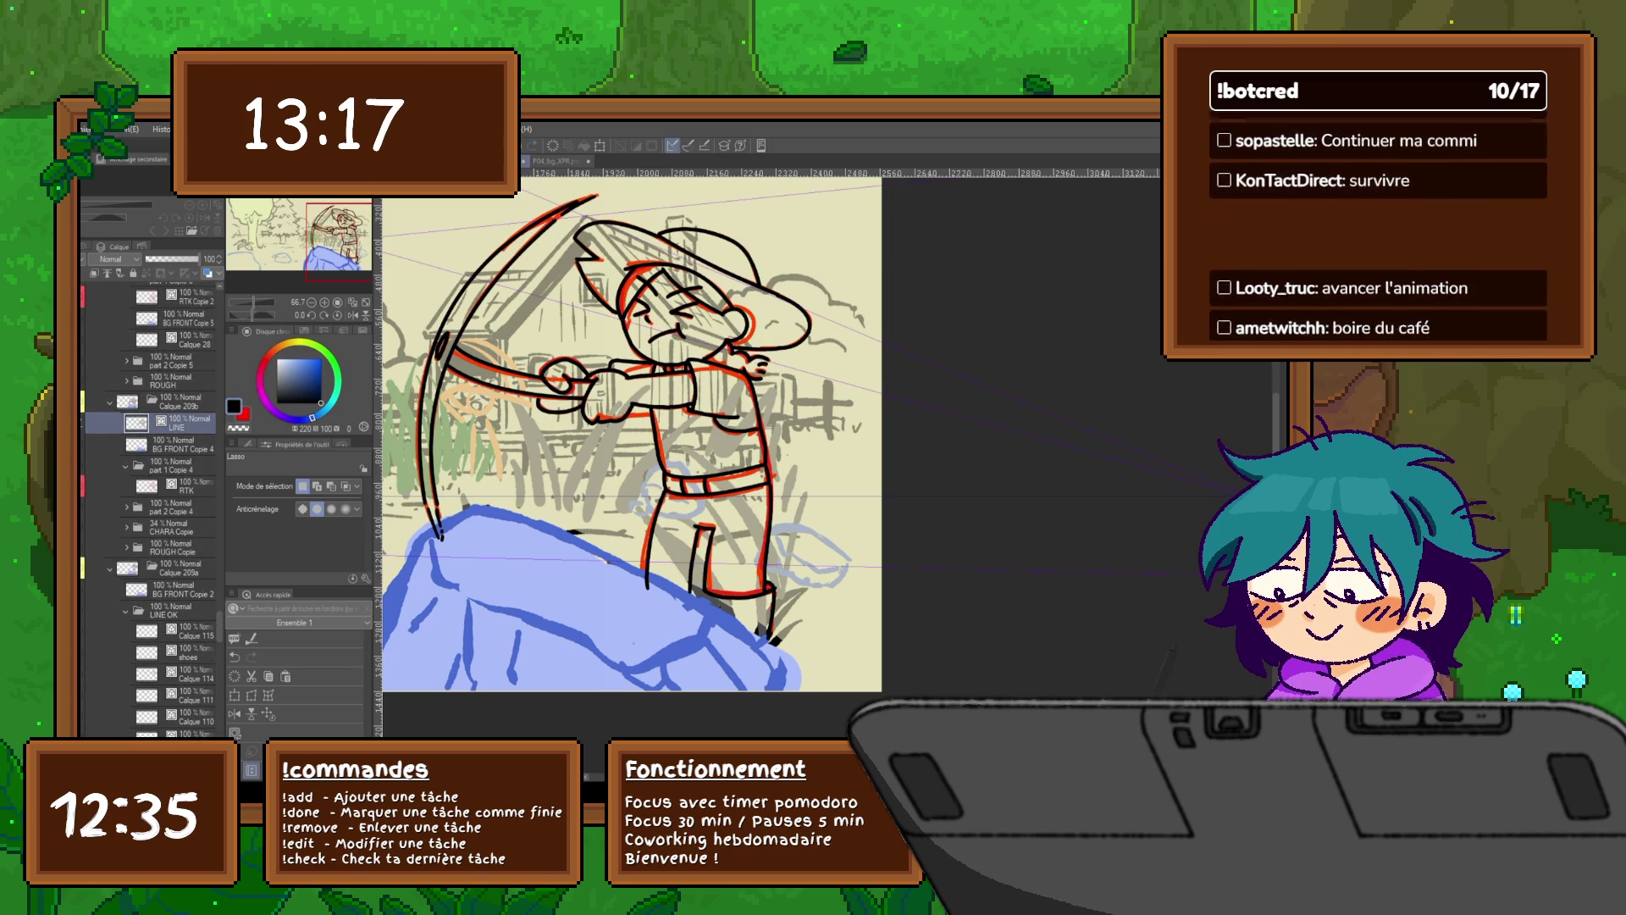
key(ctrl+v)
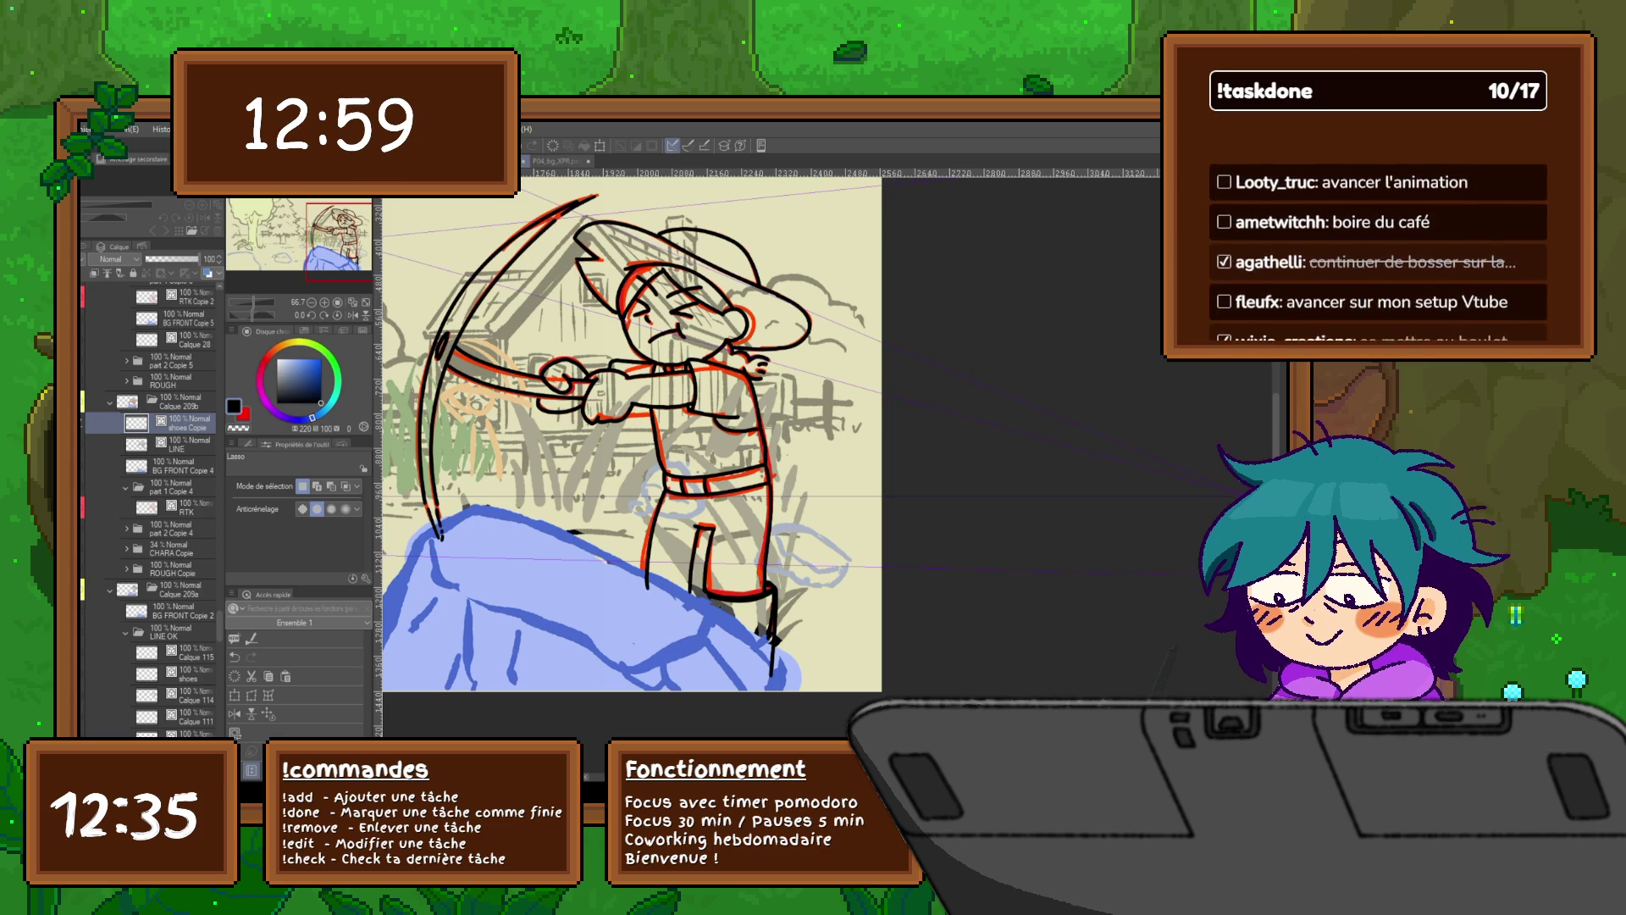
click(182, 444)
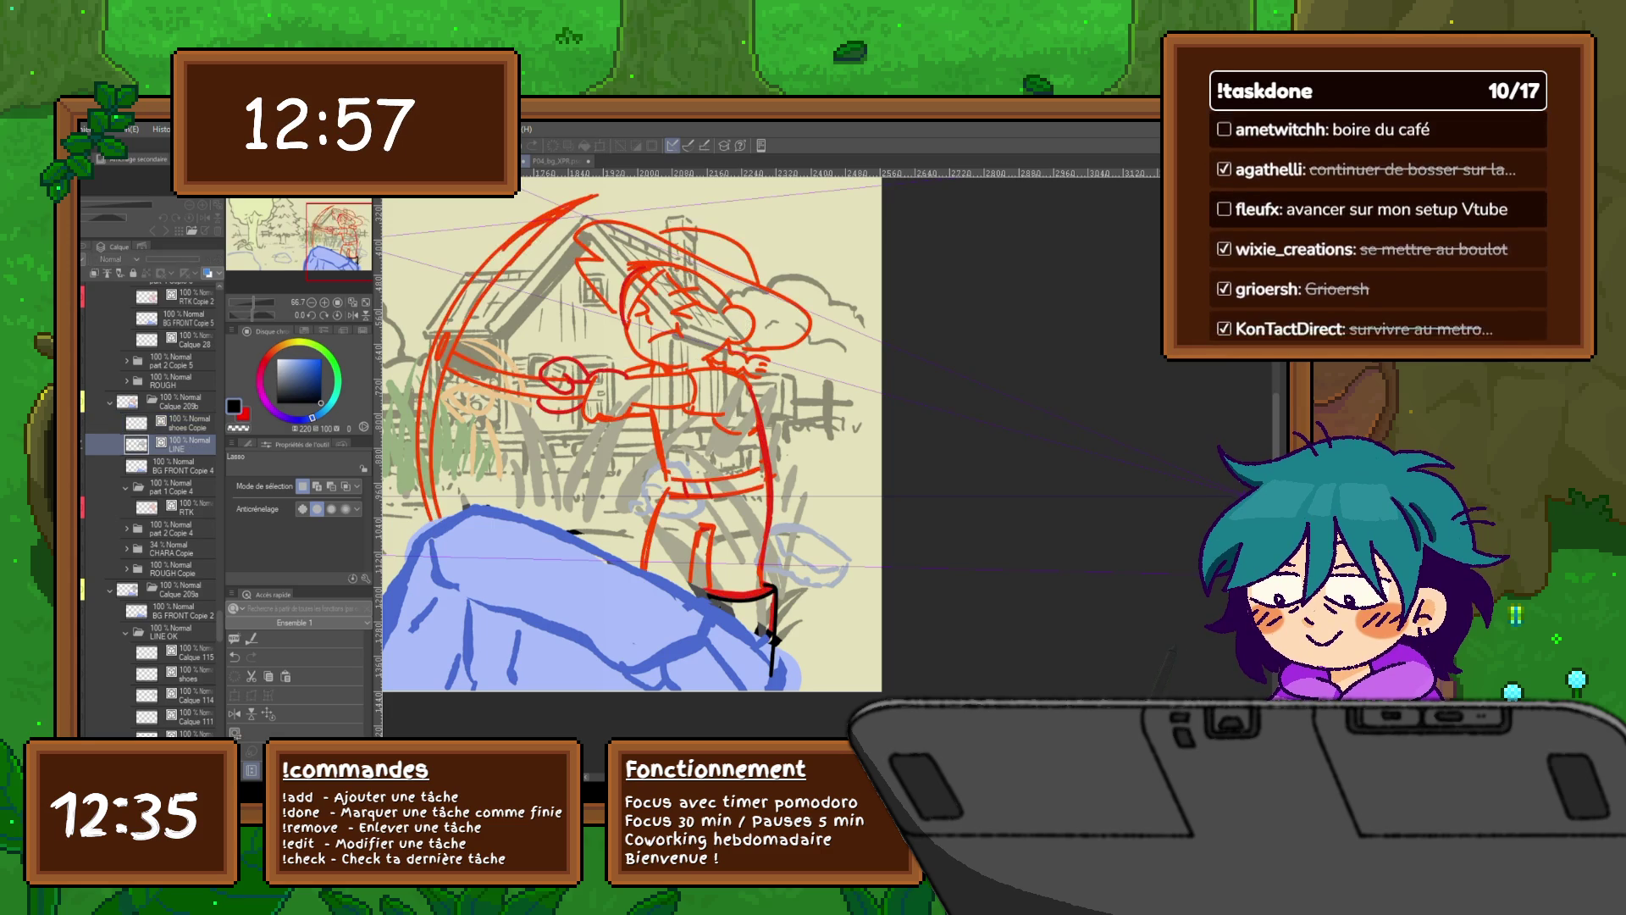
key(ctrl+z)
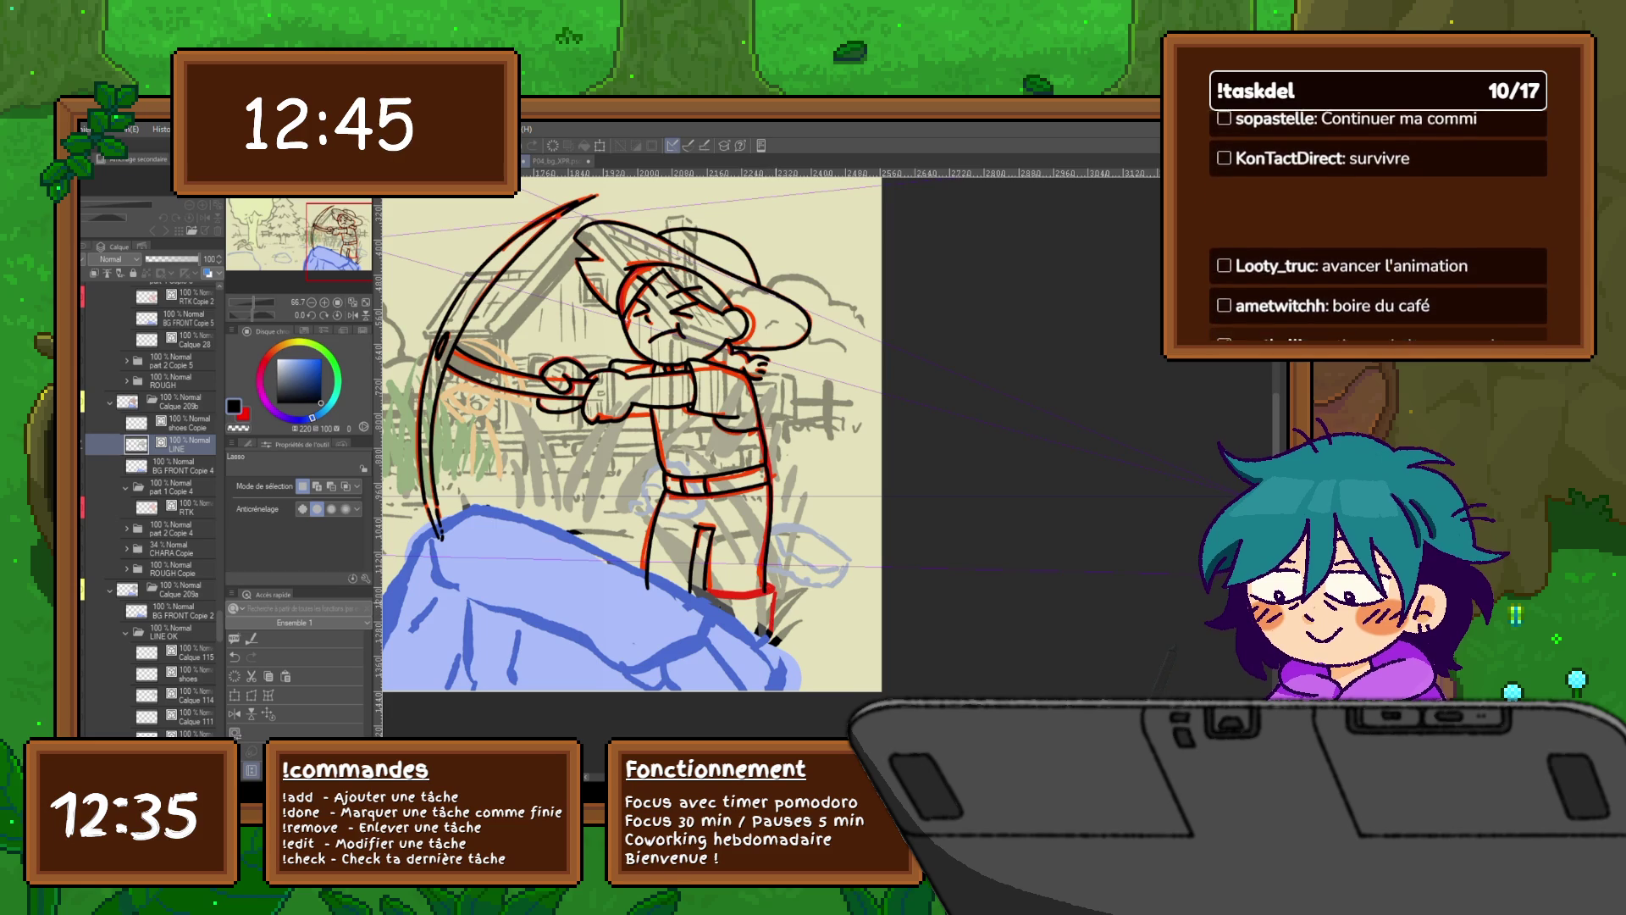
drag(766, 589, 772, 639)
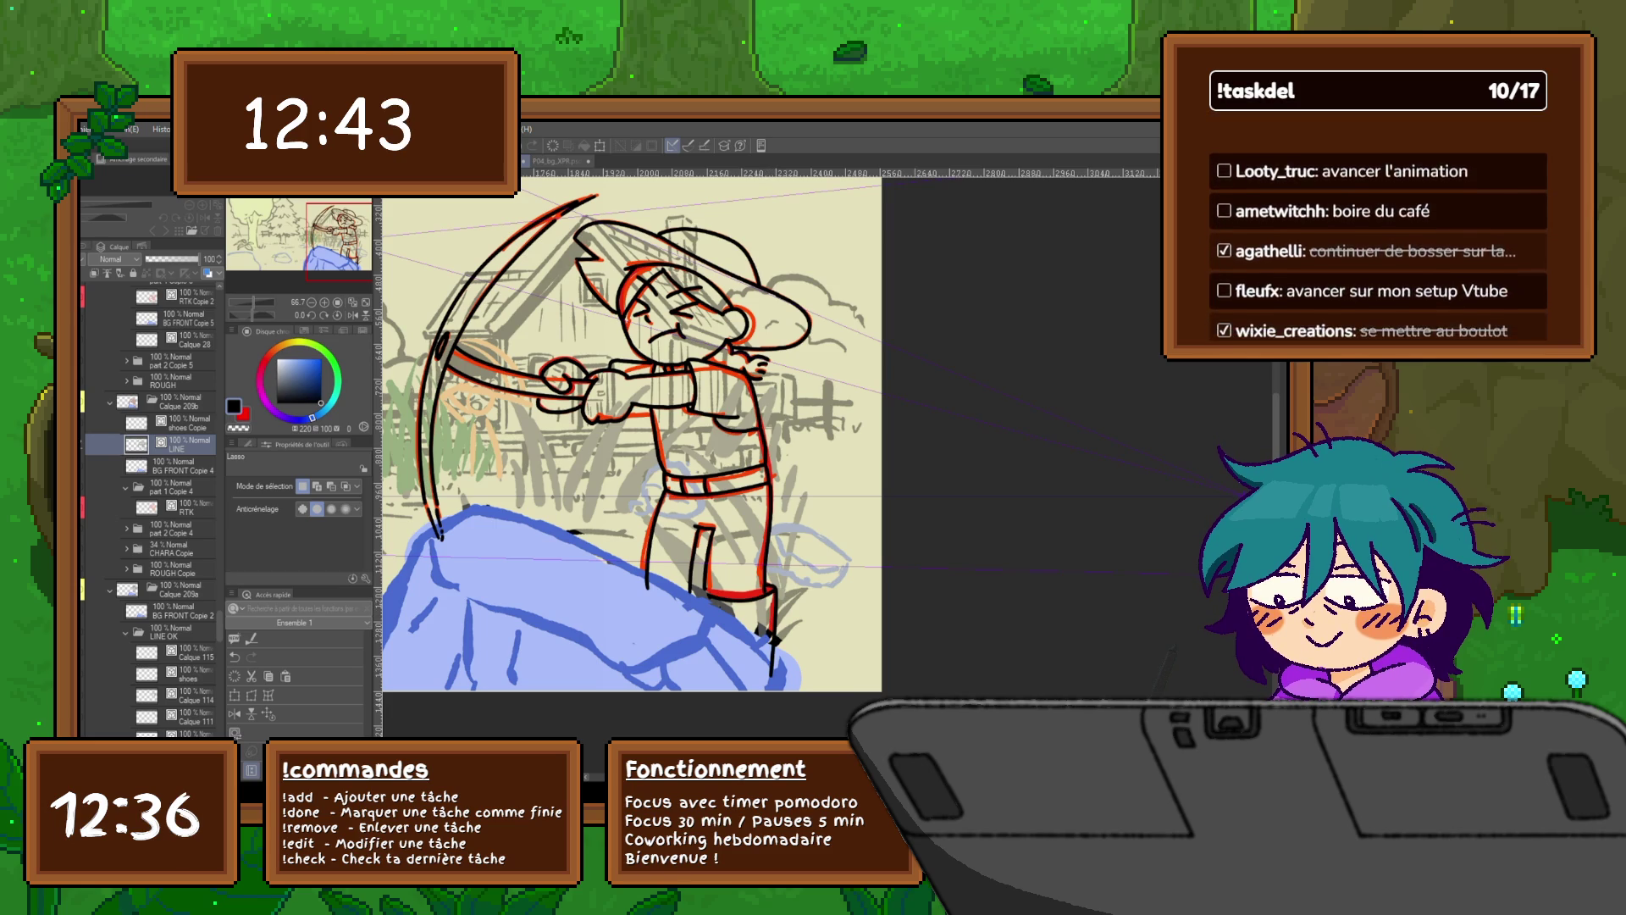
Step: Flip between the bow and pickaxe frames, landing on another pickaxe-swing frame
key(Right)
key(Left)
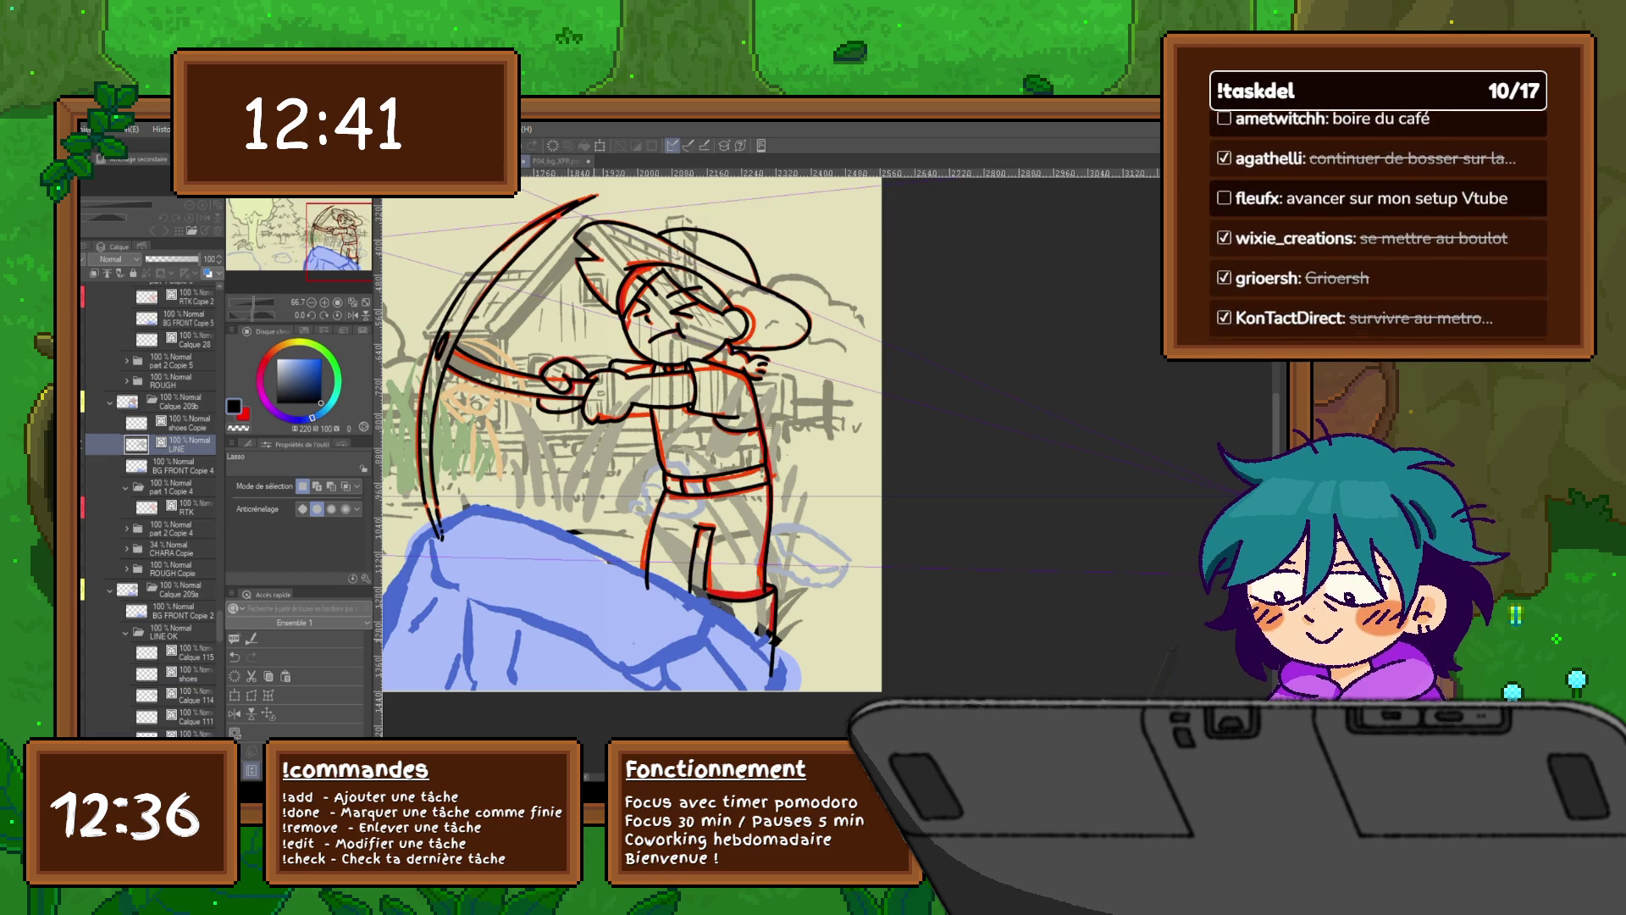
key(Right)
key(Right)
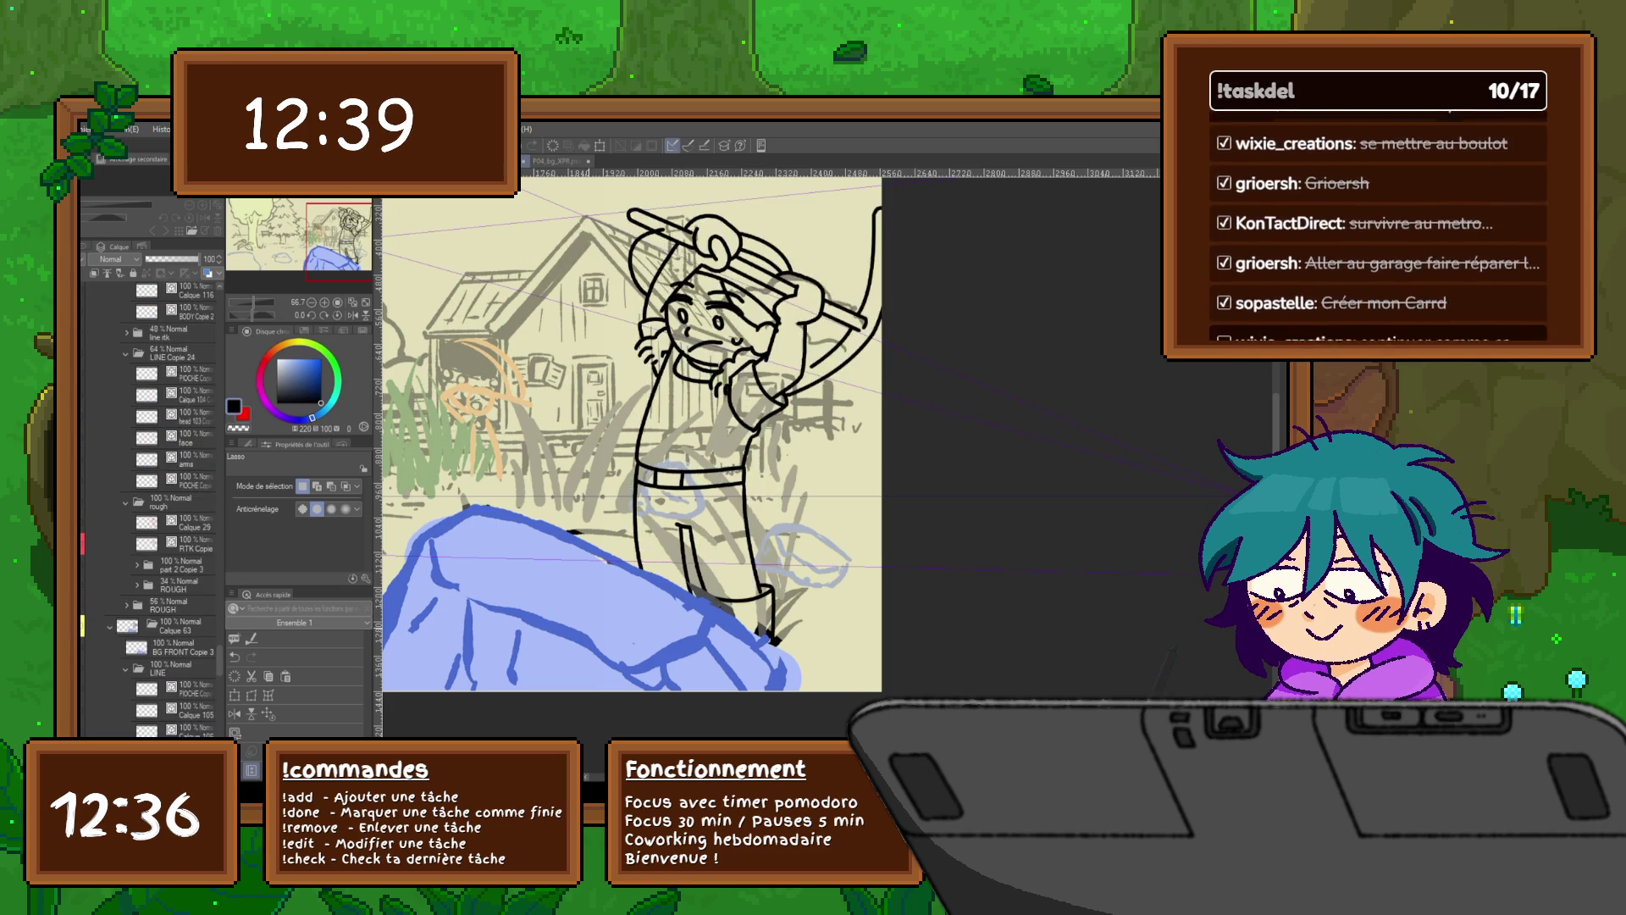
key(Right)
Step: On the pickaxe-overhead frame, free-transform the shoes and then the pickaxe drawing, committing both
key(Left)
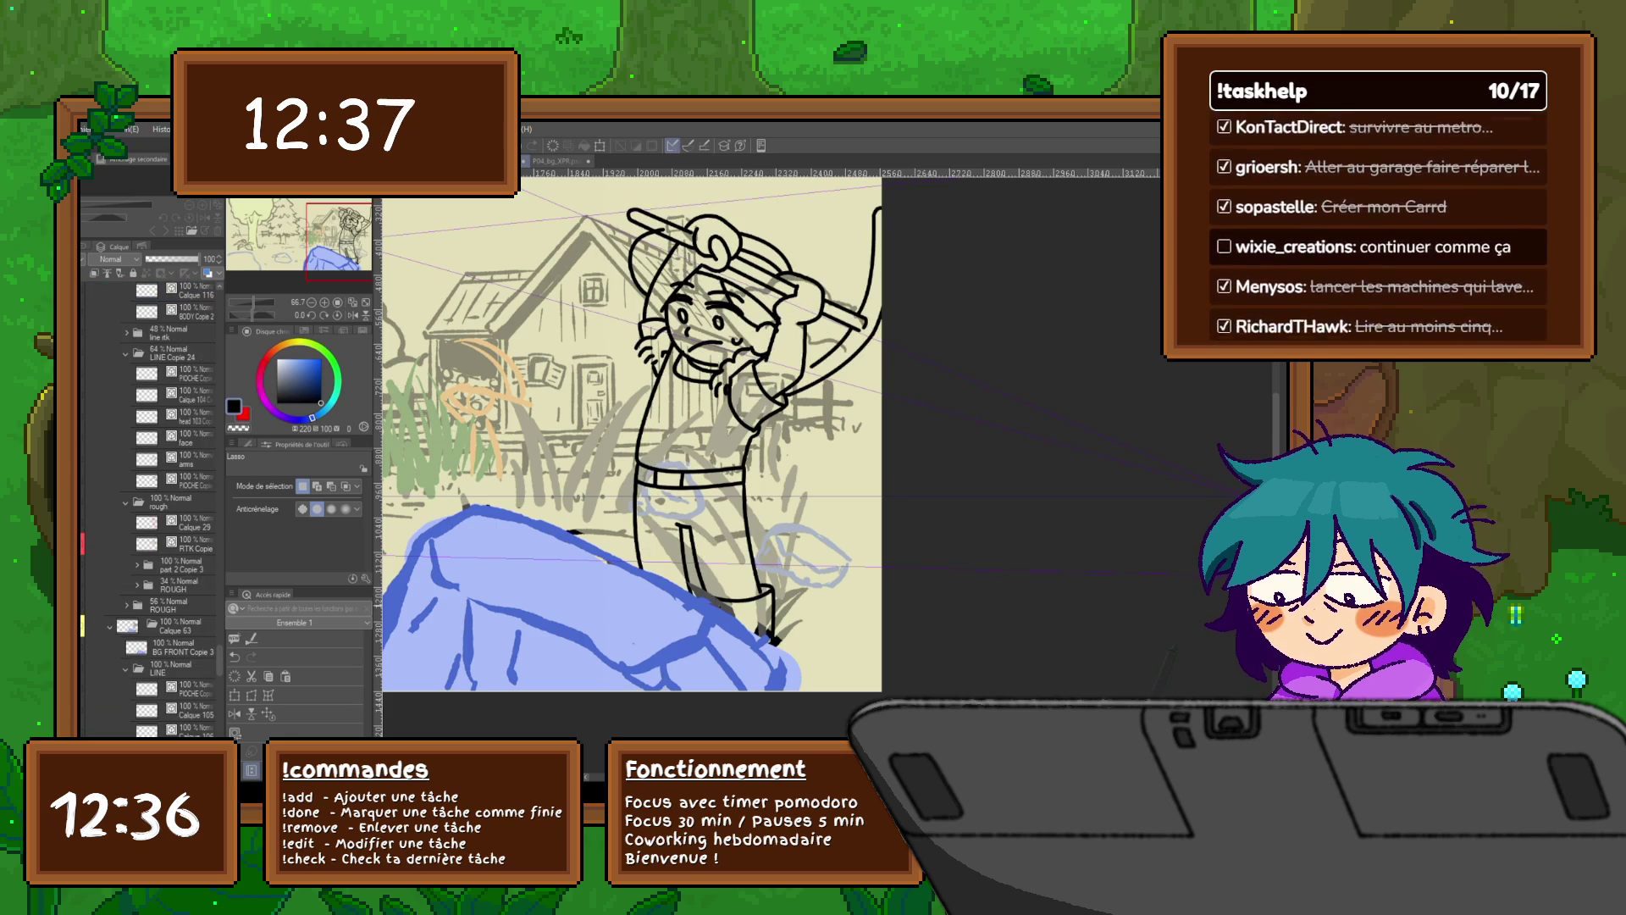
key(Right)
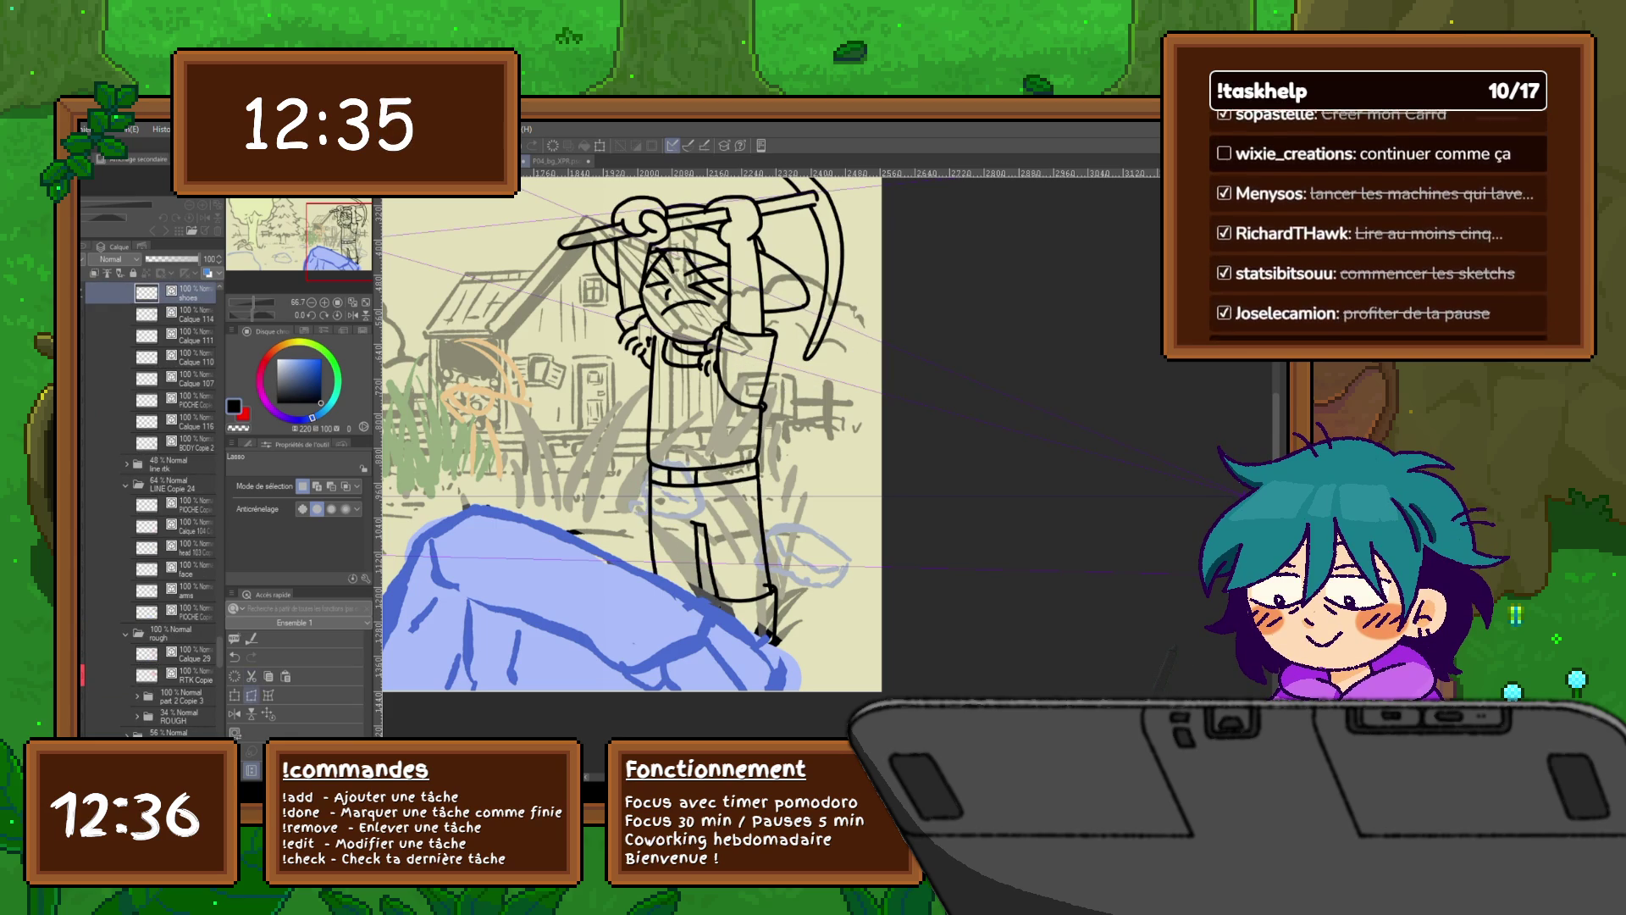
click(252, 695)
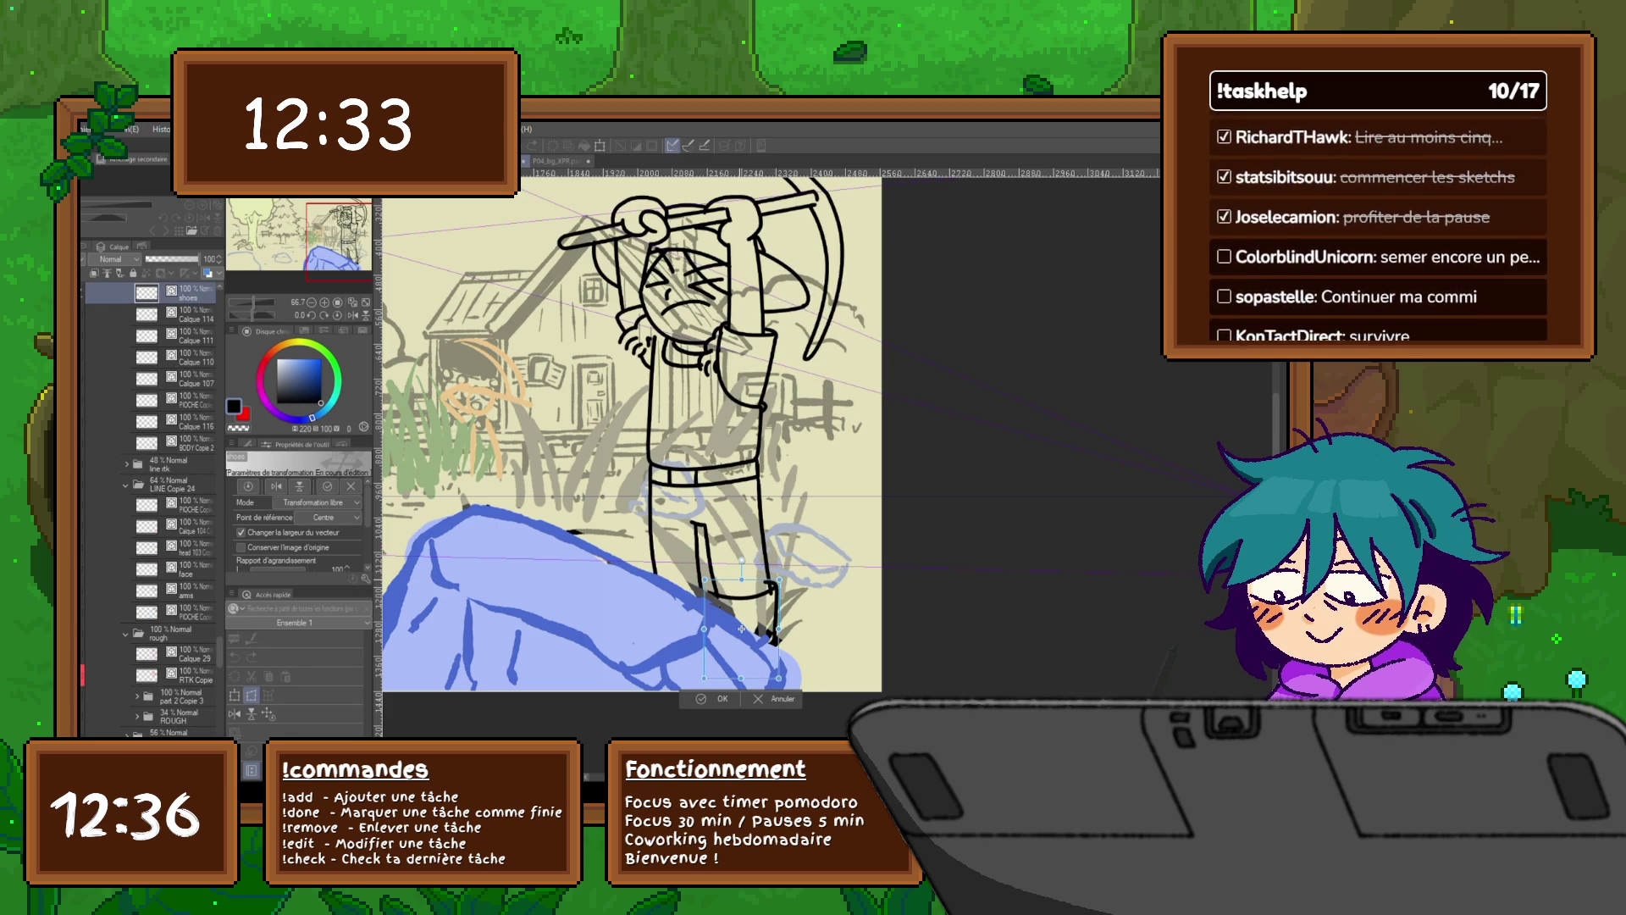
key(Return)
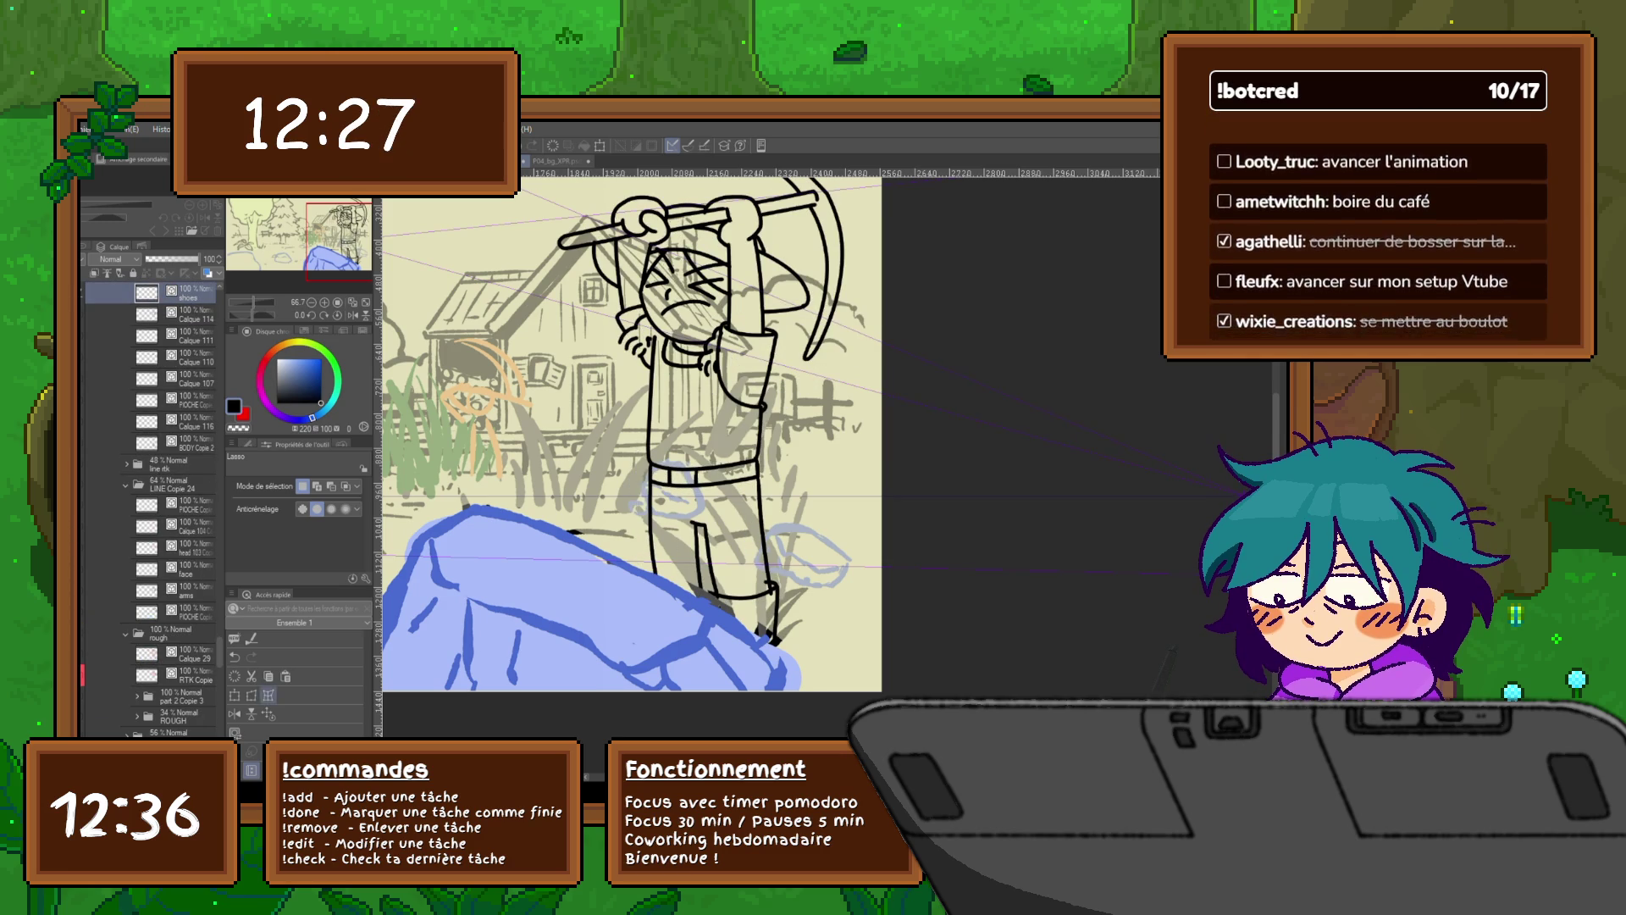
key(ctrl+shift+t)
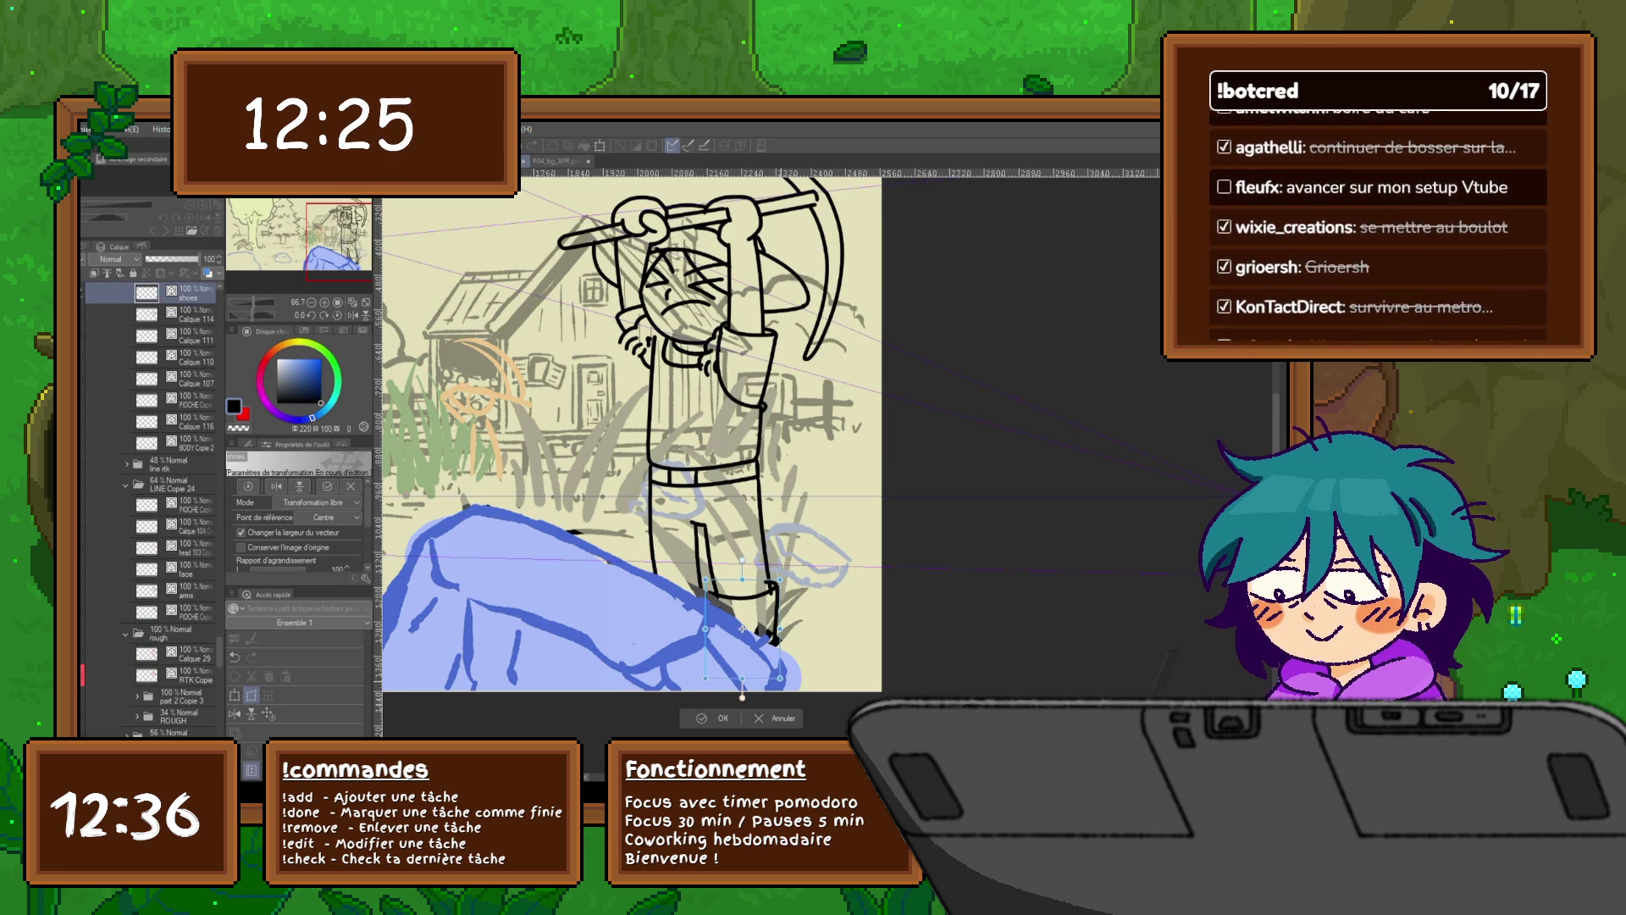
key(Return)
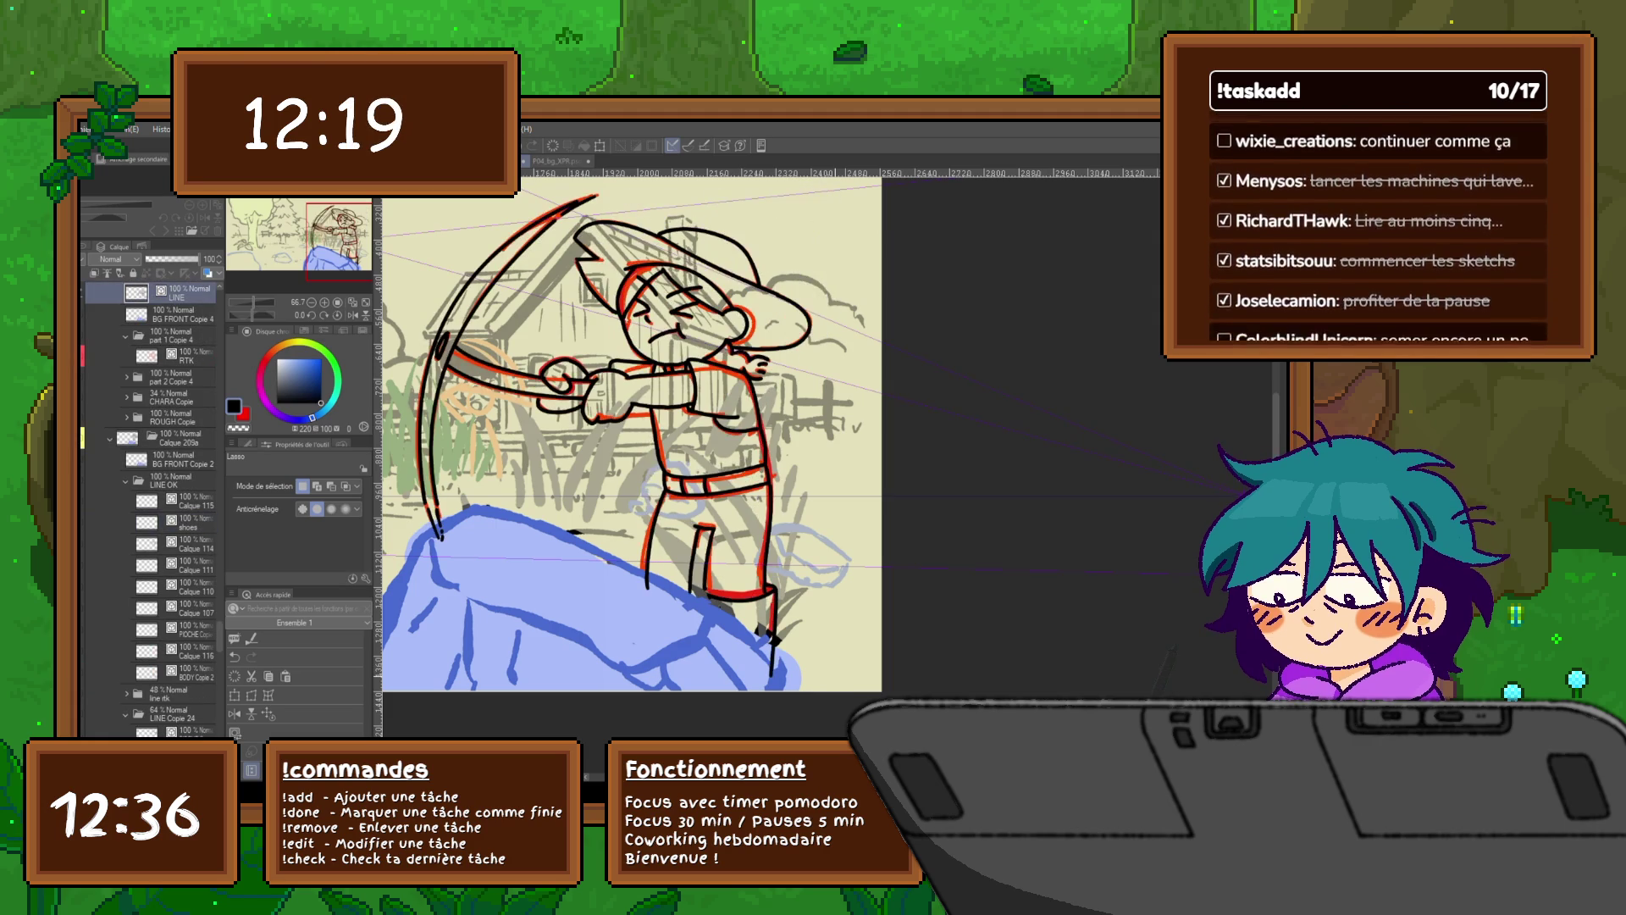
Step: Compare the forward-swing frame with the overhead-pickaxe frame and zoom out to the whole frame
scroll(148, 508, up, 4)
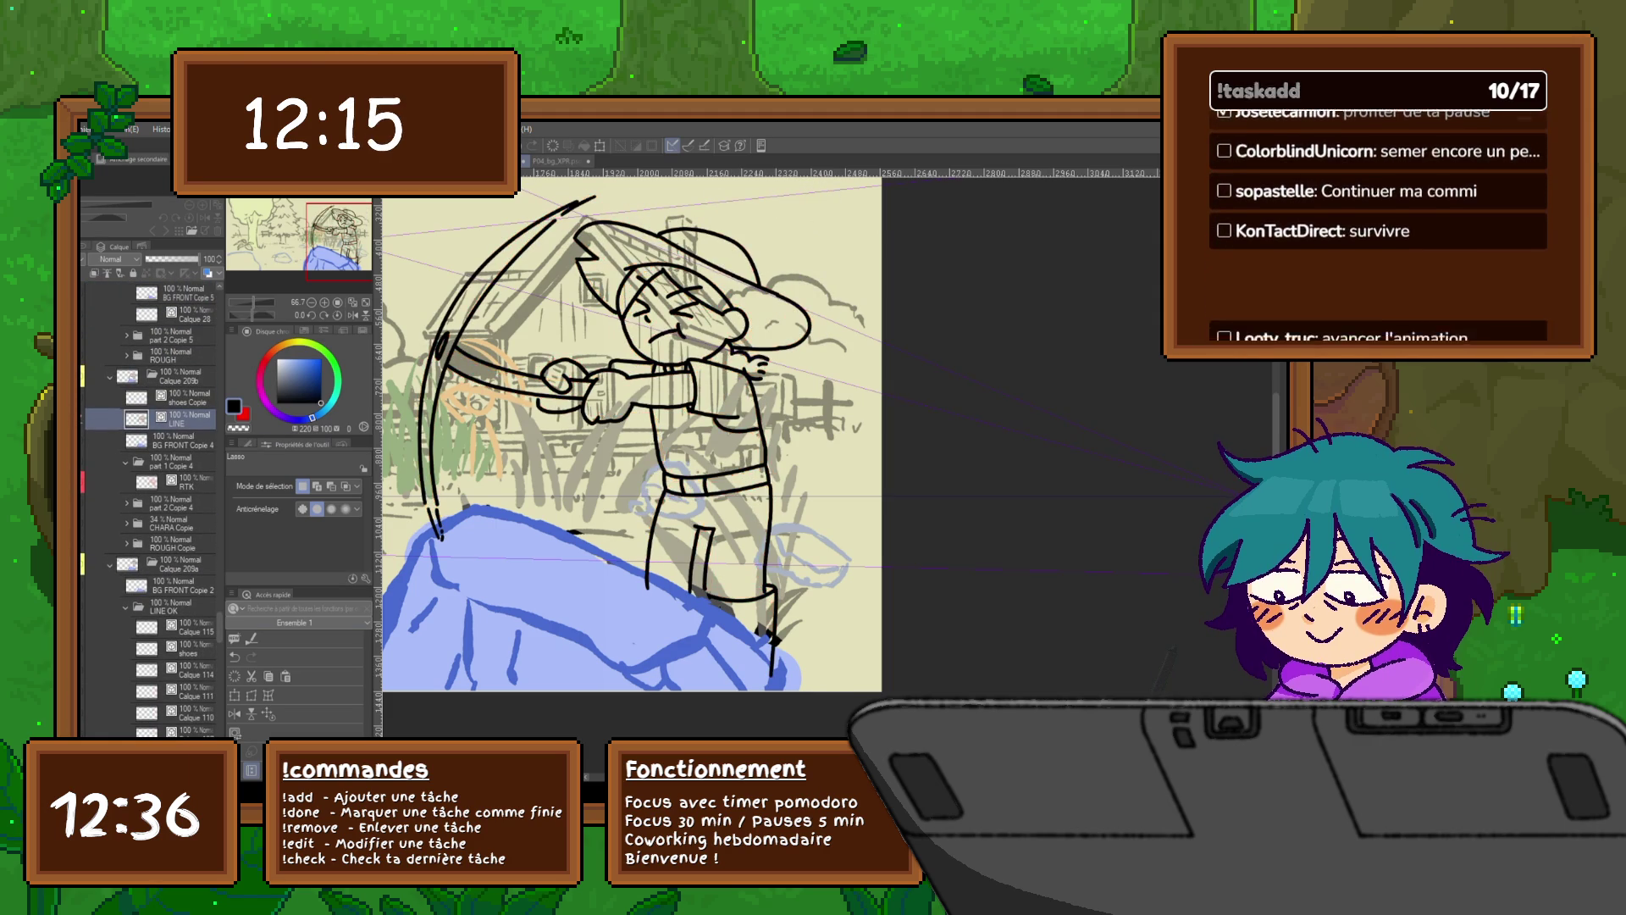
click(186, 647)
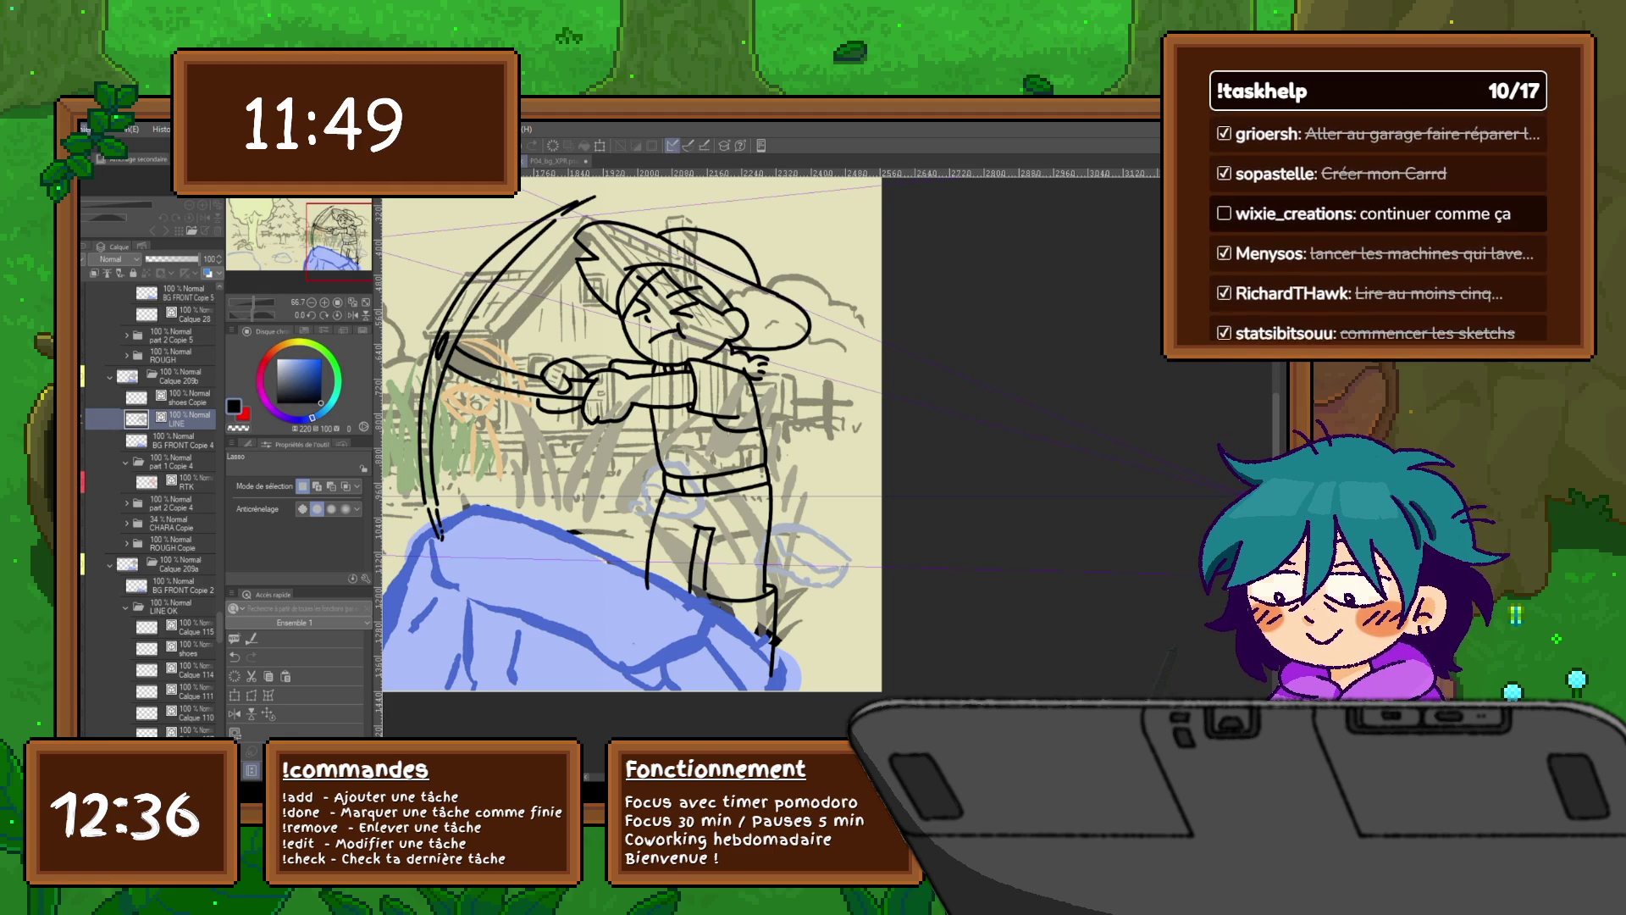
click(187, 648)
click(178, 418)
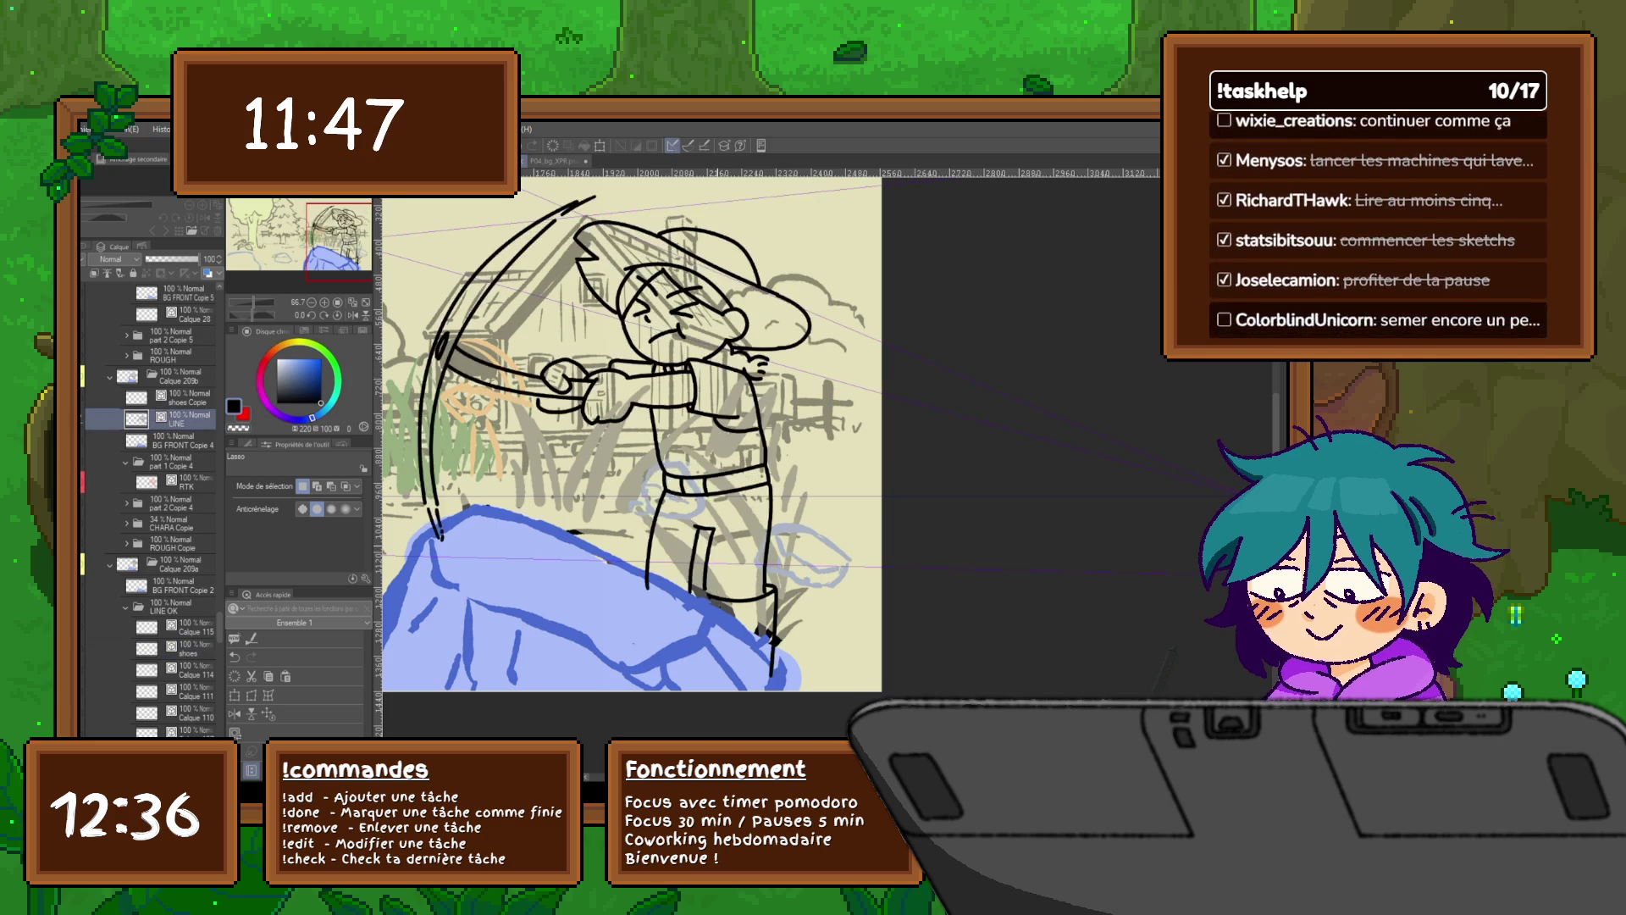
key(ctrl+minus)
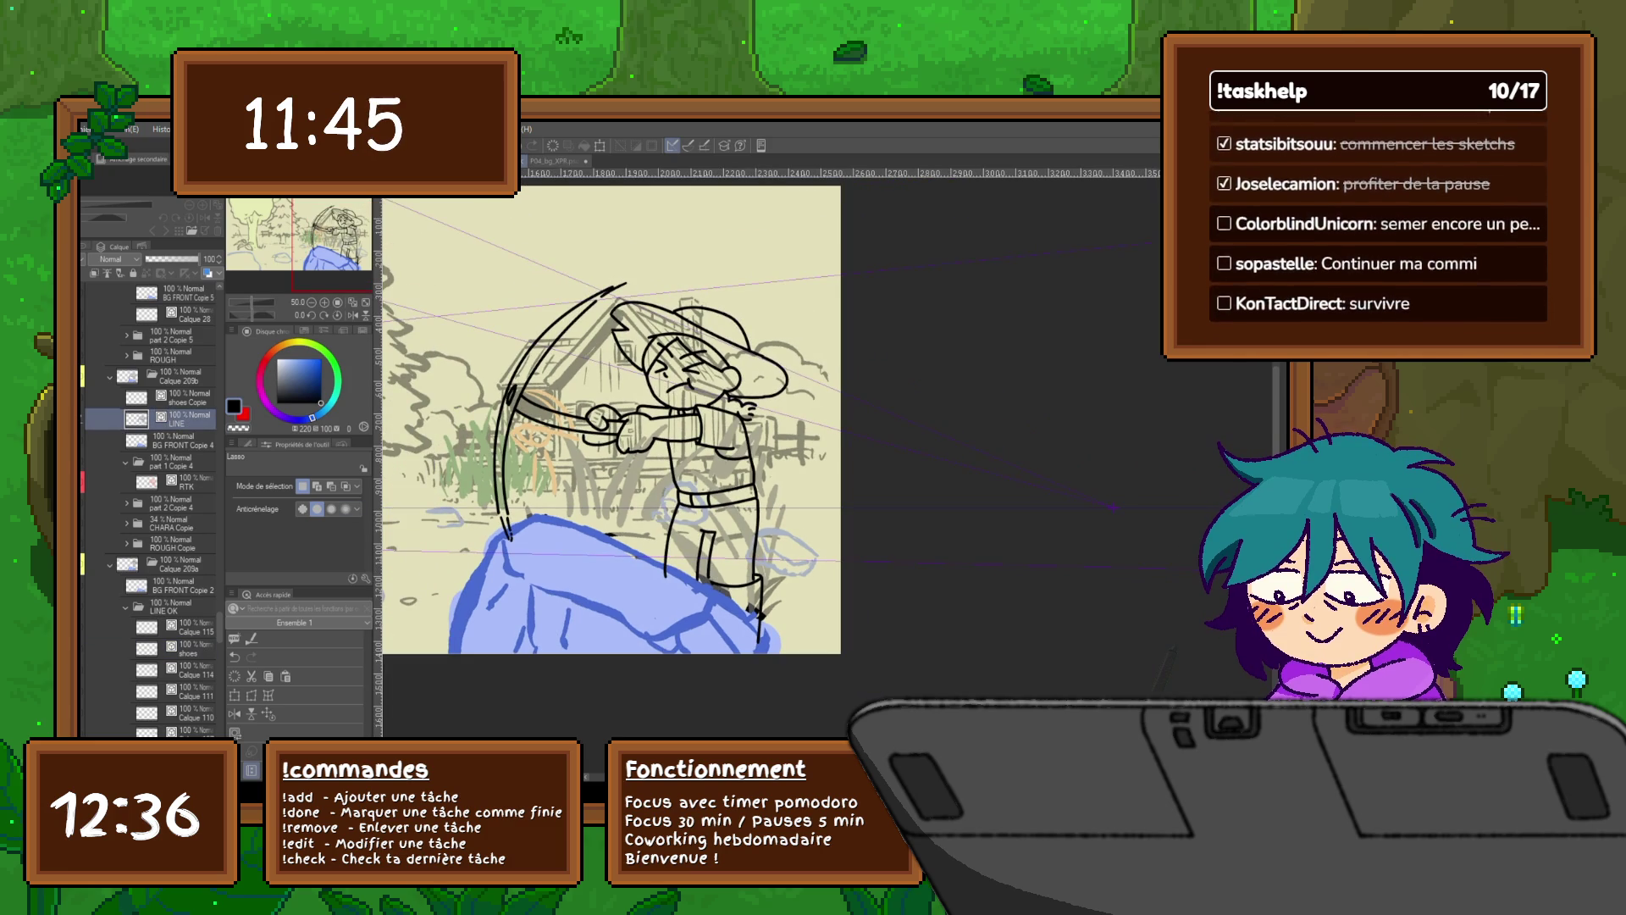
Step: Draw short curved motion lines above the pickaxe tip with the Curve tool, redrawing one shorter
key(u)
mouse_move(634, 279)
mouse_down()
mouse_move(711, 268)
mouse_move(637, 272)
mouse_move(669, 265)
mouse_up()
key(ctrl+z)
key(ctrl+z)
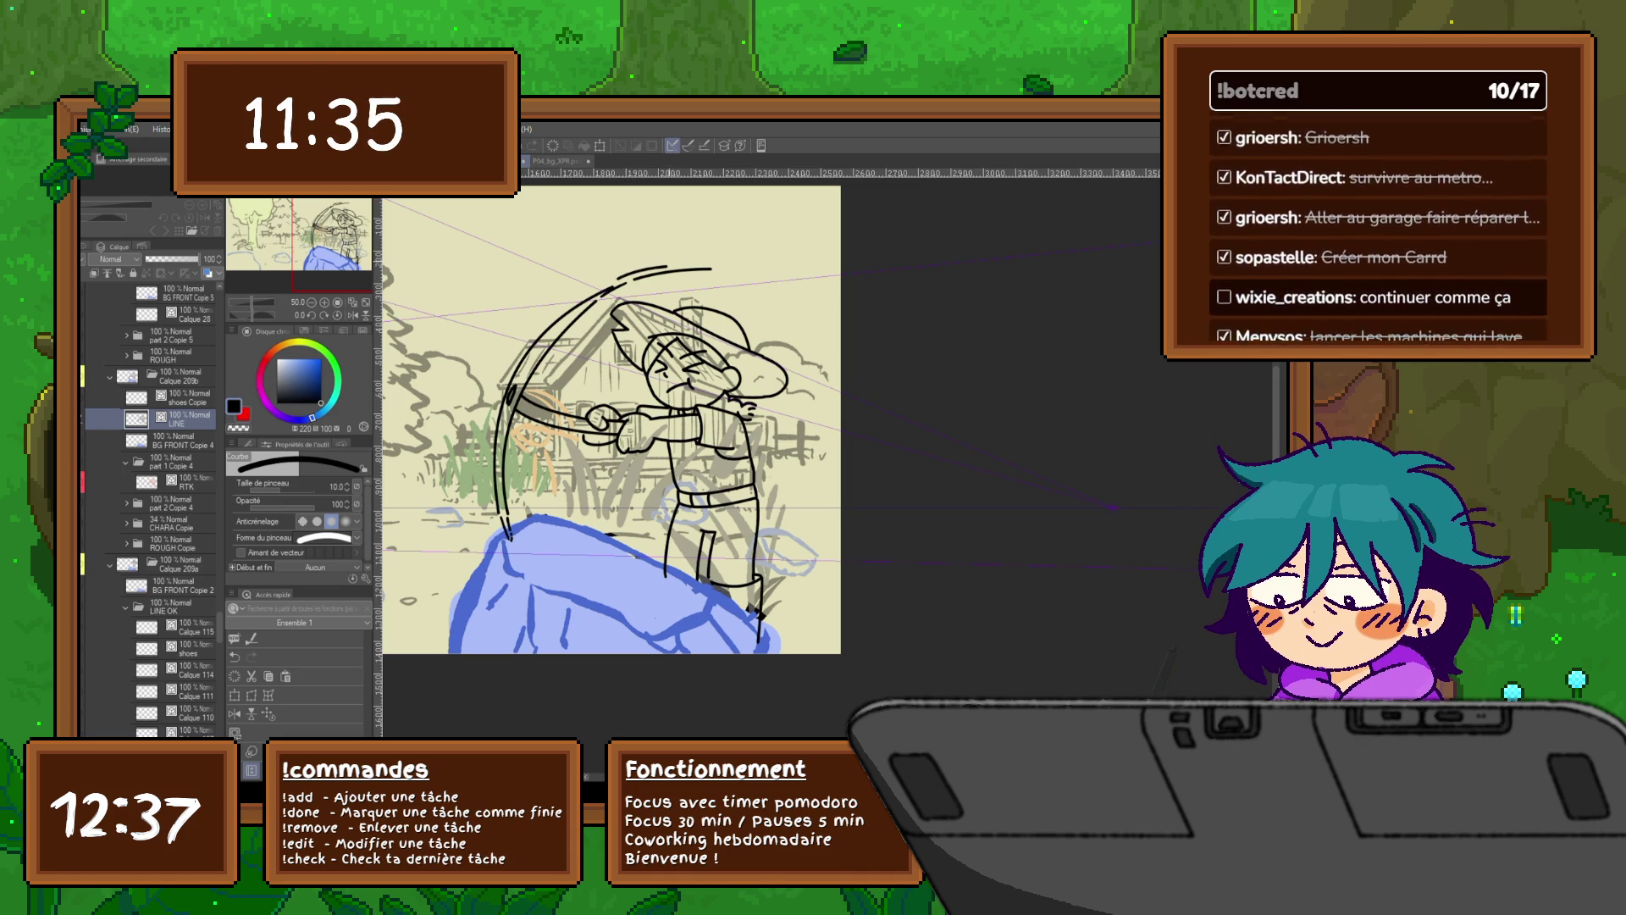
key(Up)
key(Down)
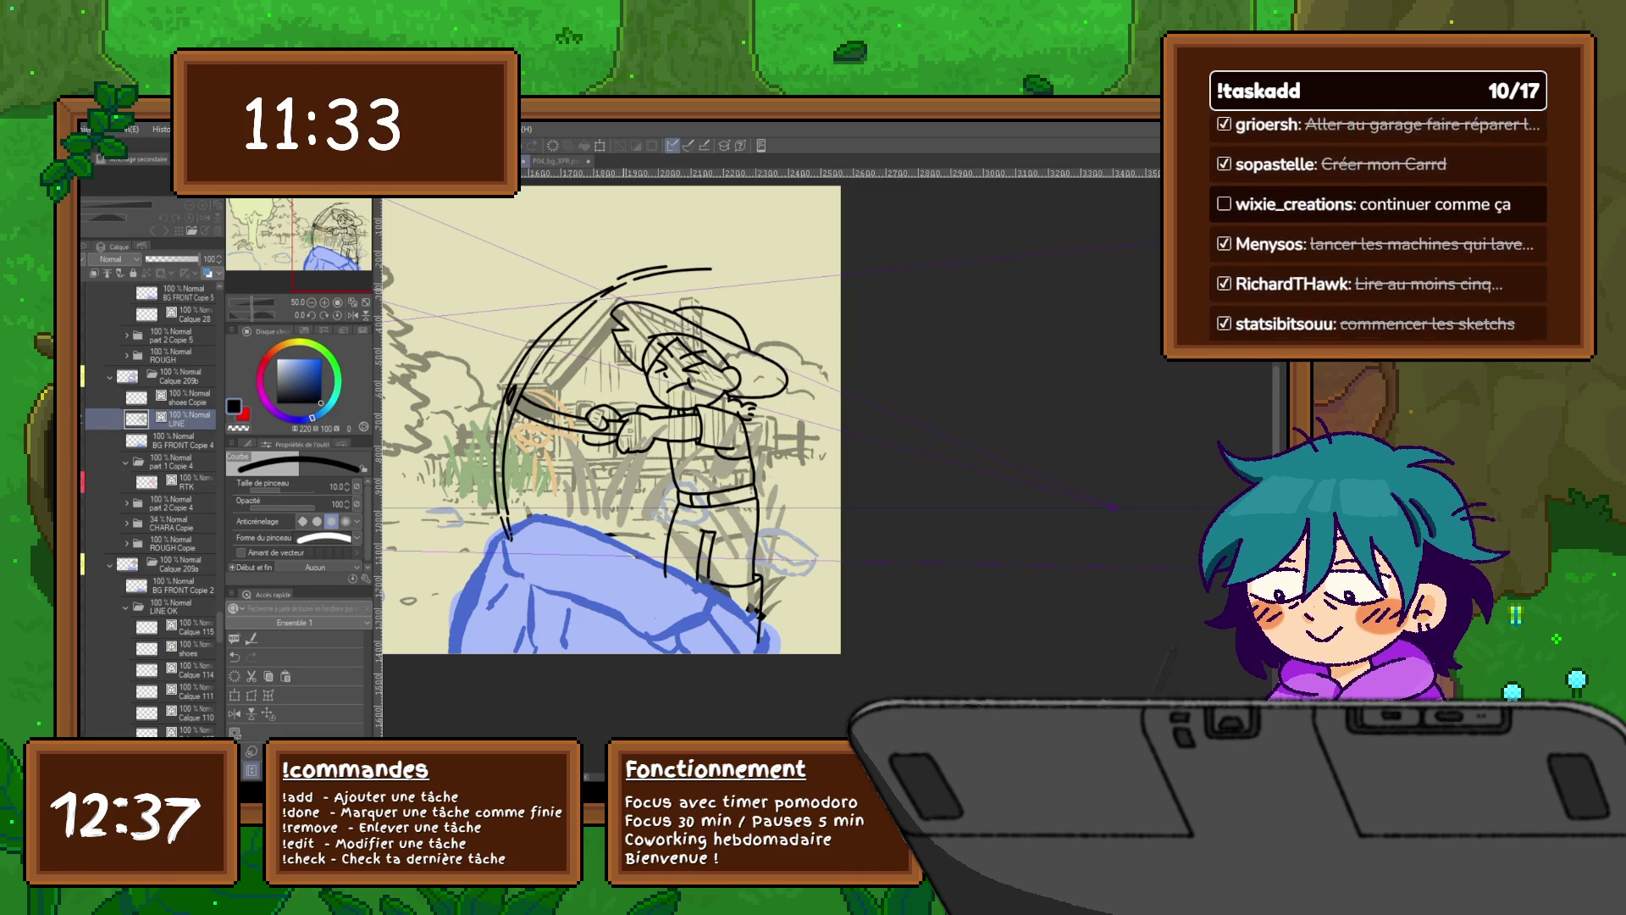
drag(612, 297, 669, 280)
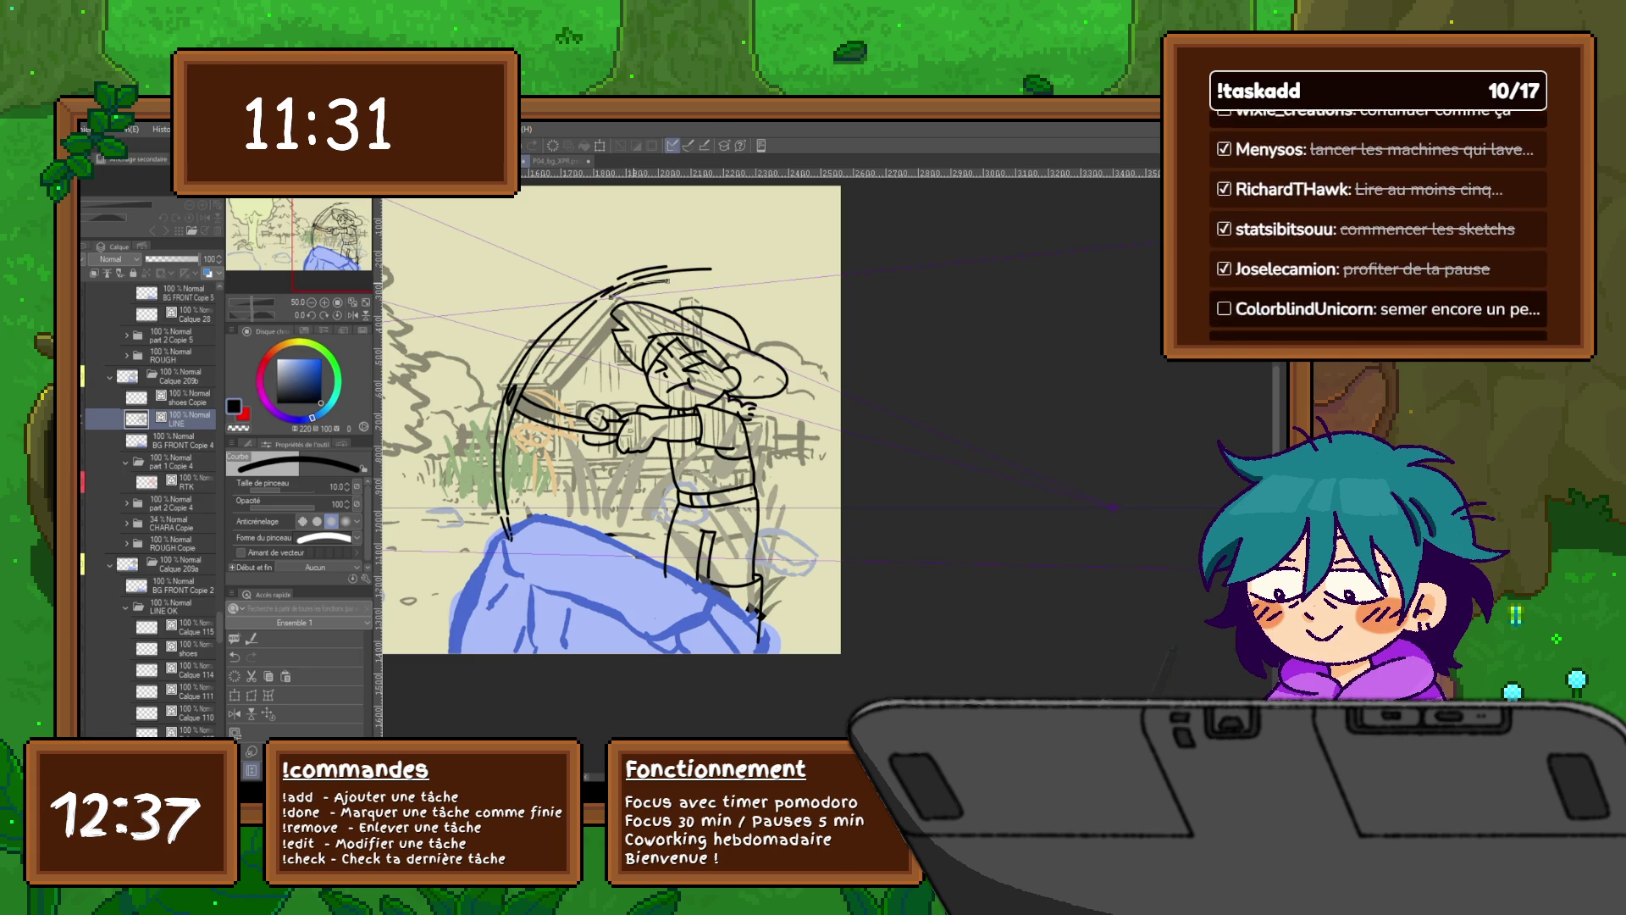
drag(609, 296, 652, 280)
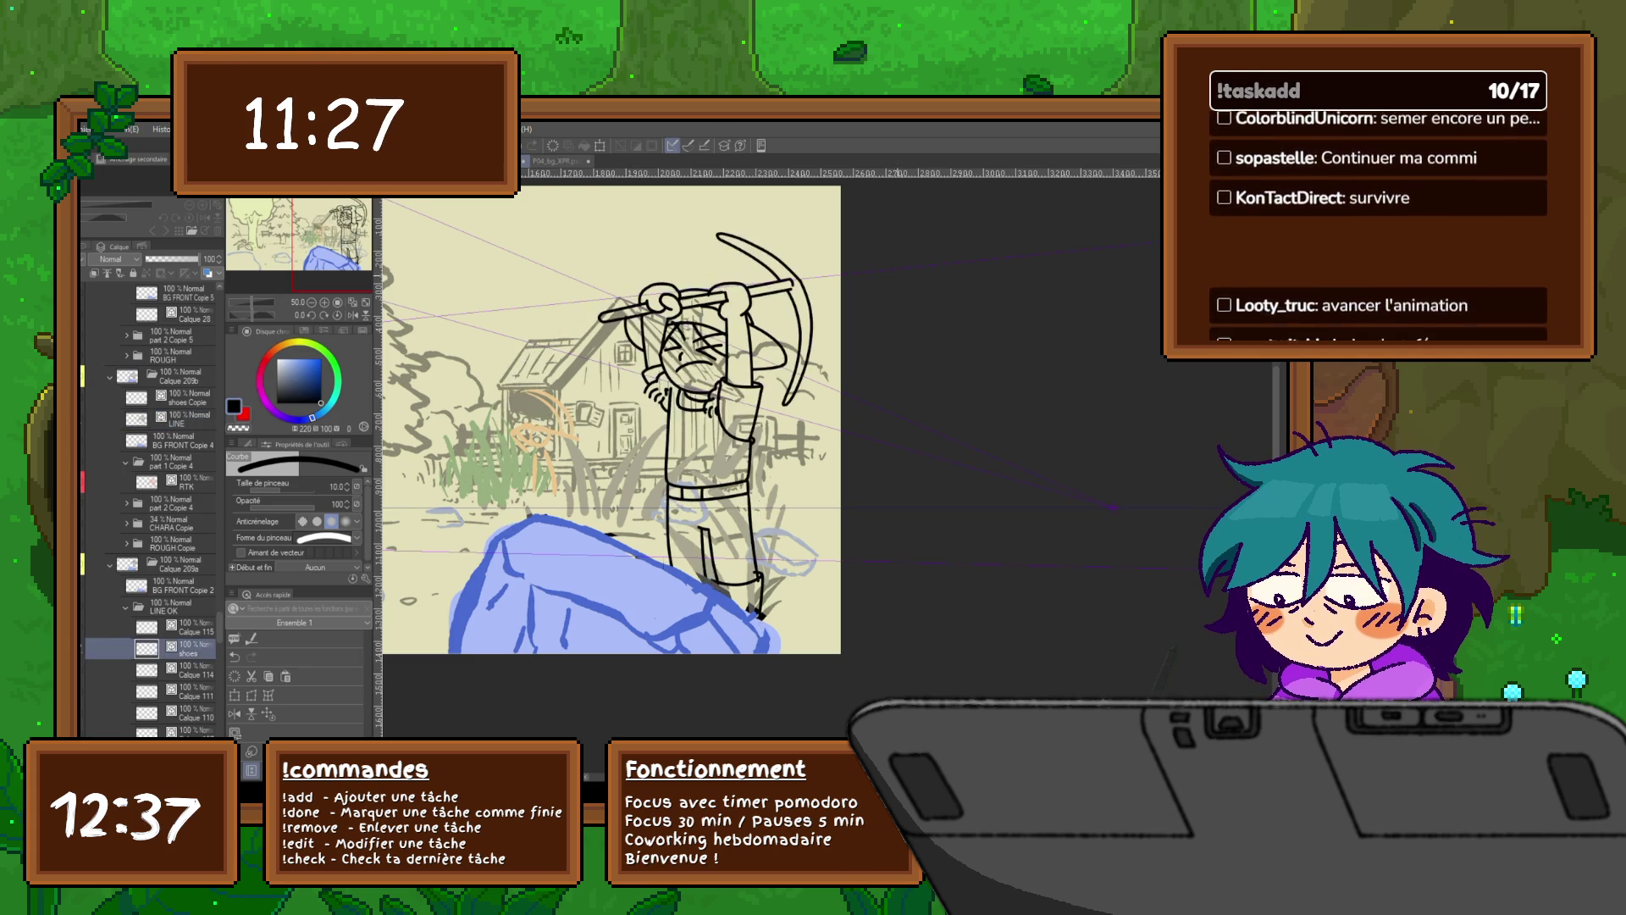
Step: Flip between the two swing frames to check the new motion lines
key(Up)
key(Down)
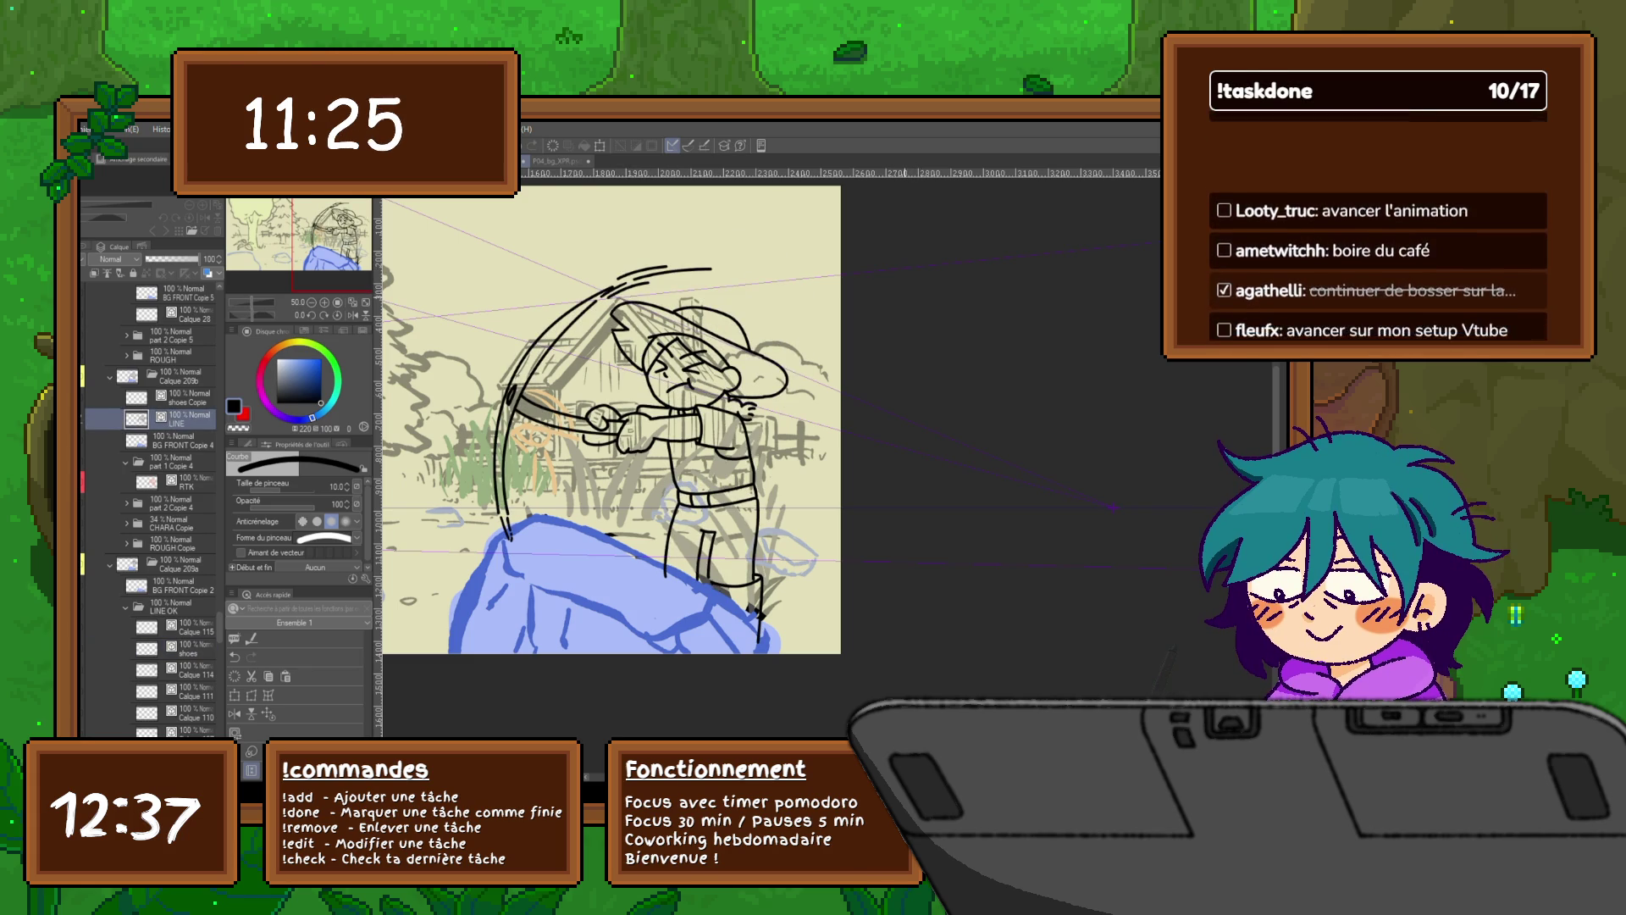
key(Up)
key(Down)
key(Up)
key(Up)
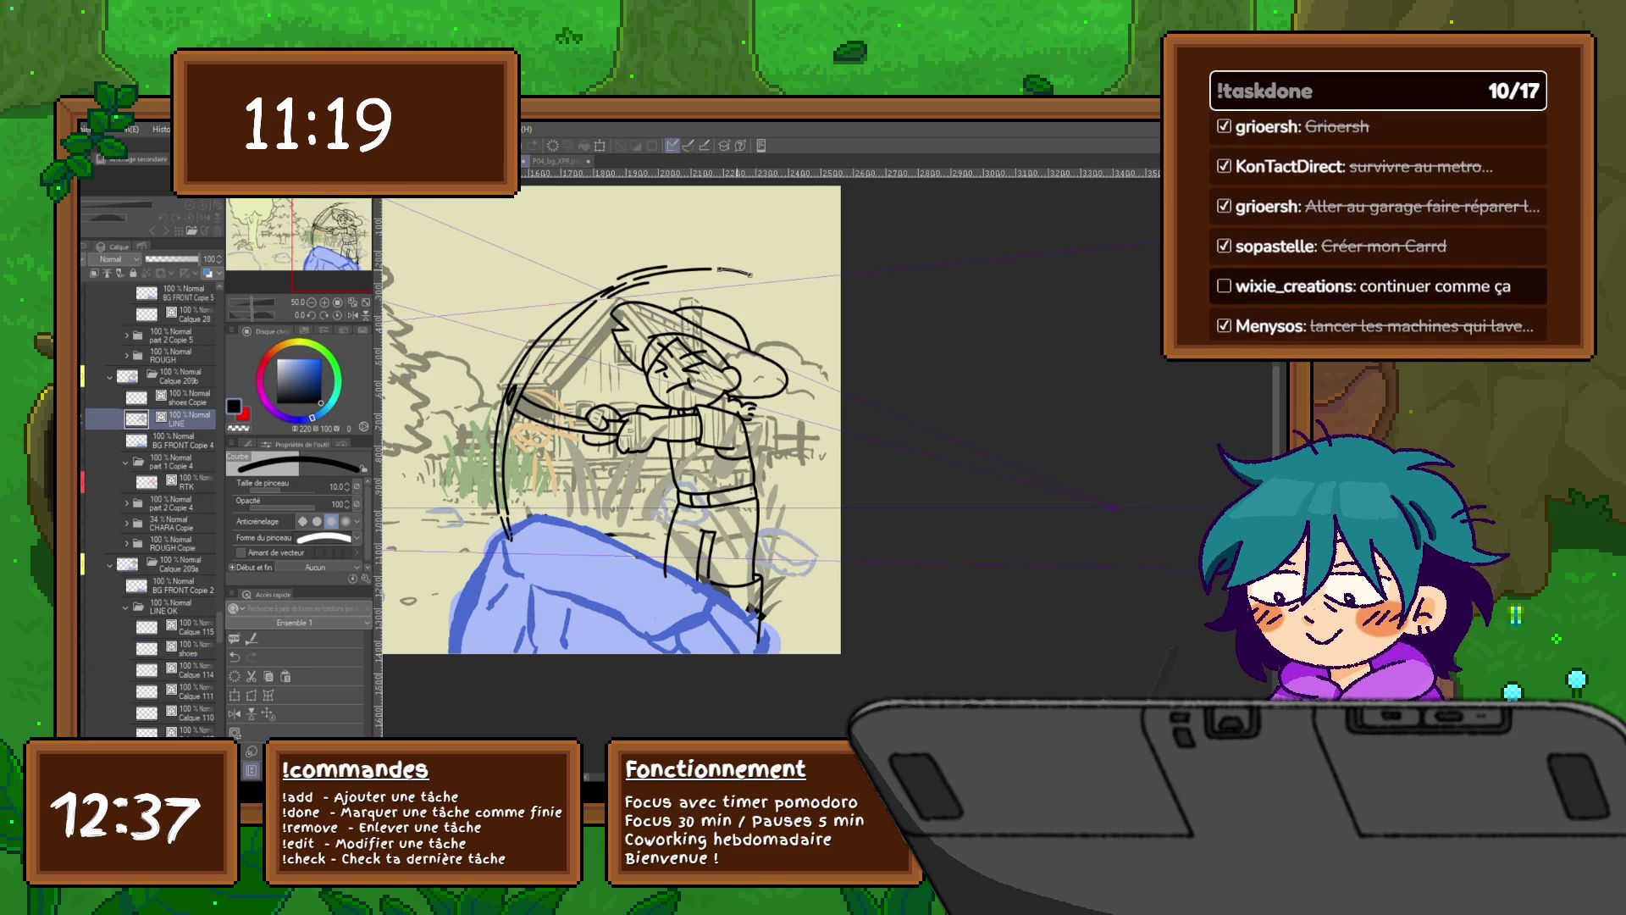
key(Down)
key(Up)
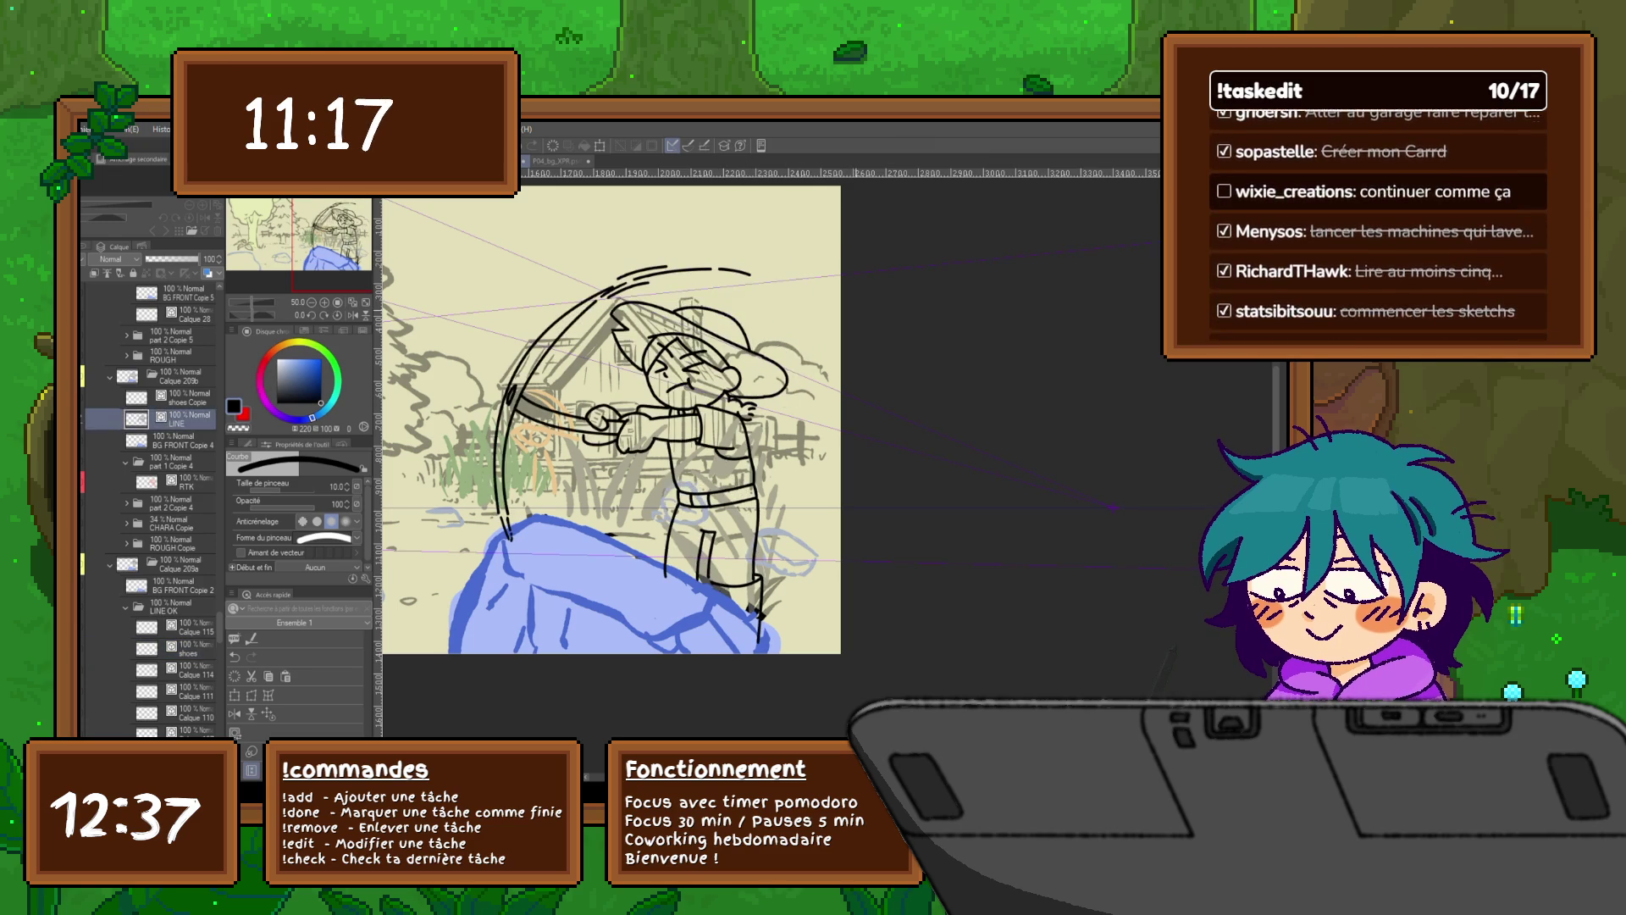
key(y)
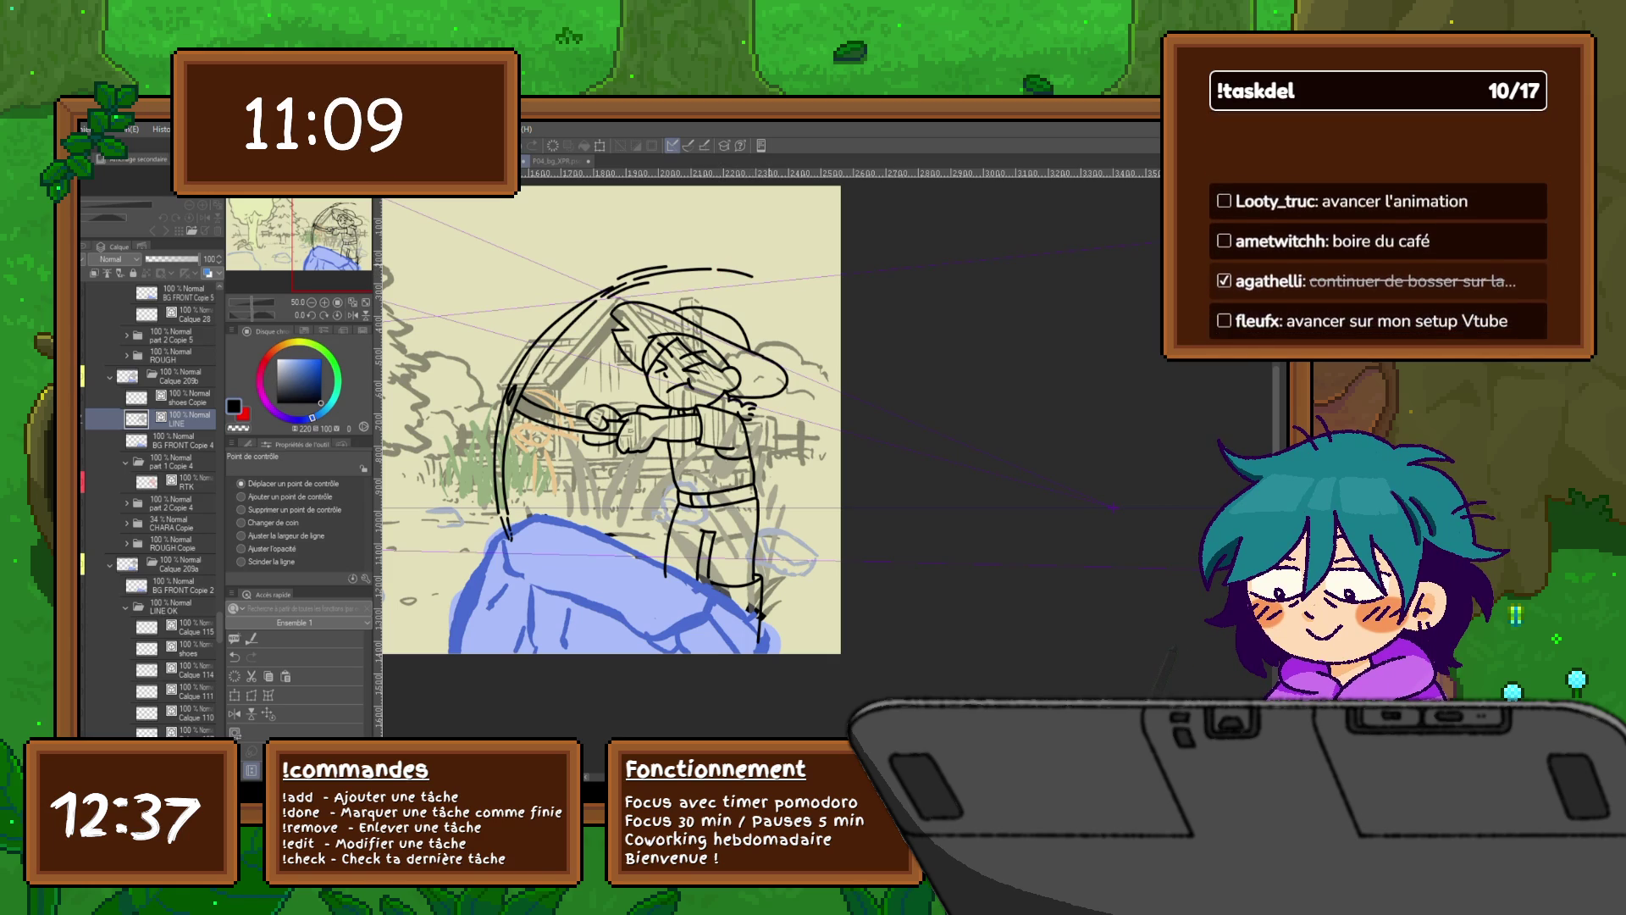
Step: Preview the animation, then group shoes Copie and LINE into a folder renamed LINE
key(space)
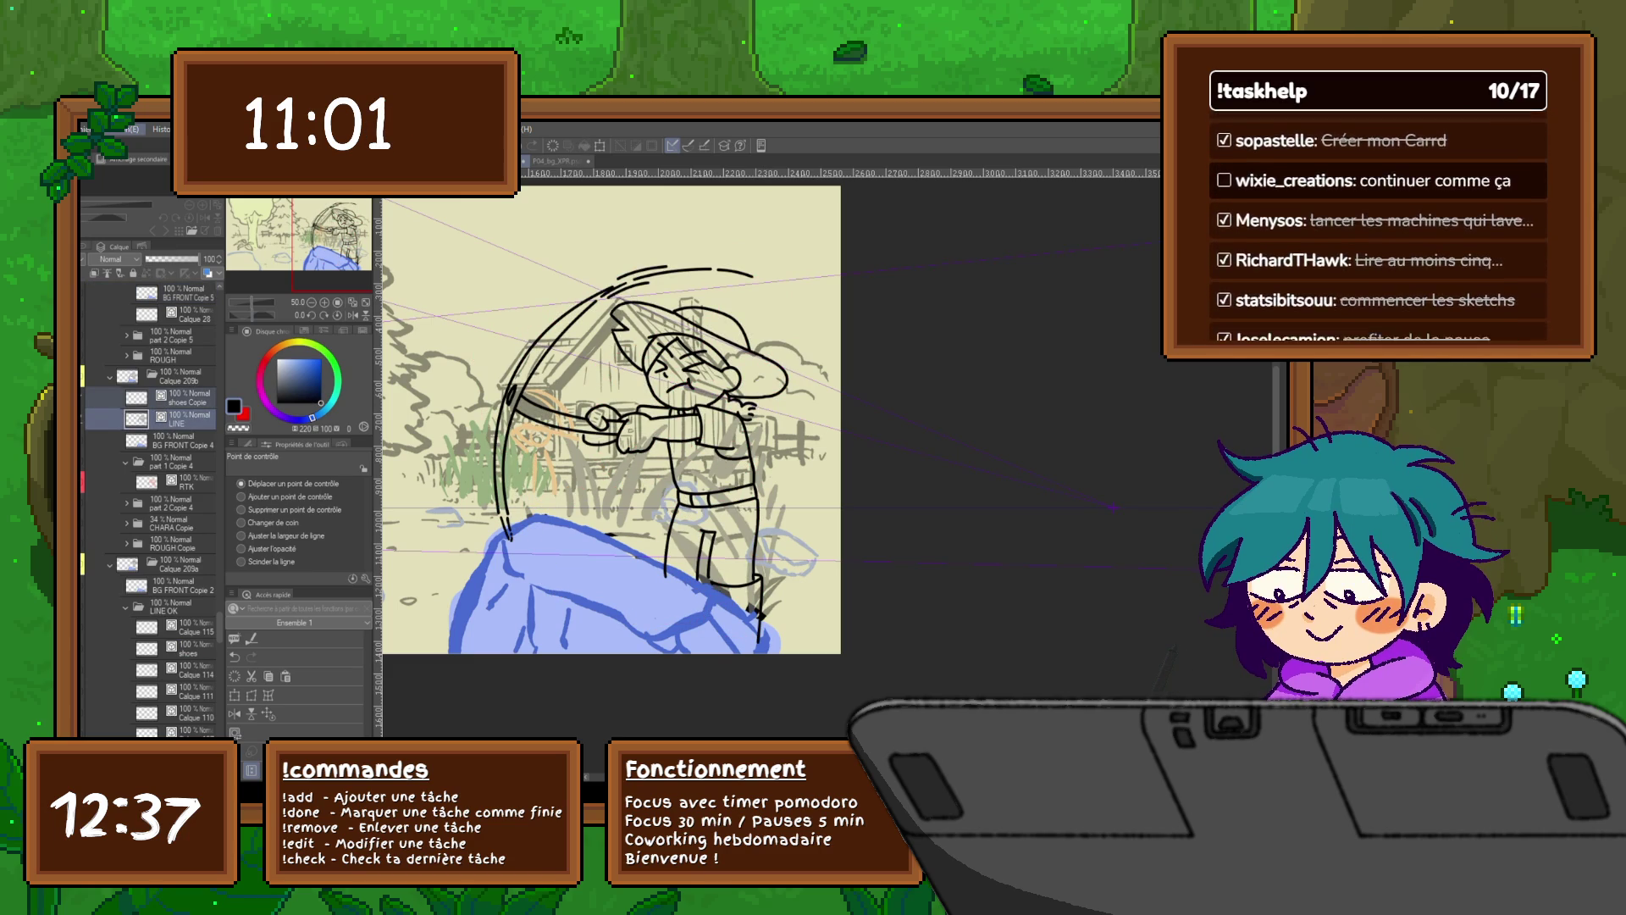
click(182, 397)
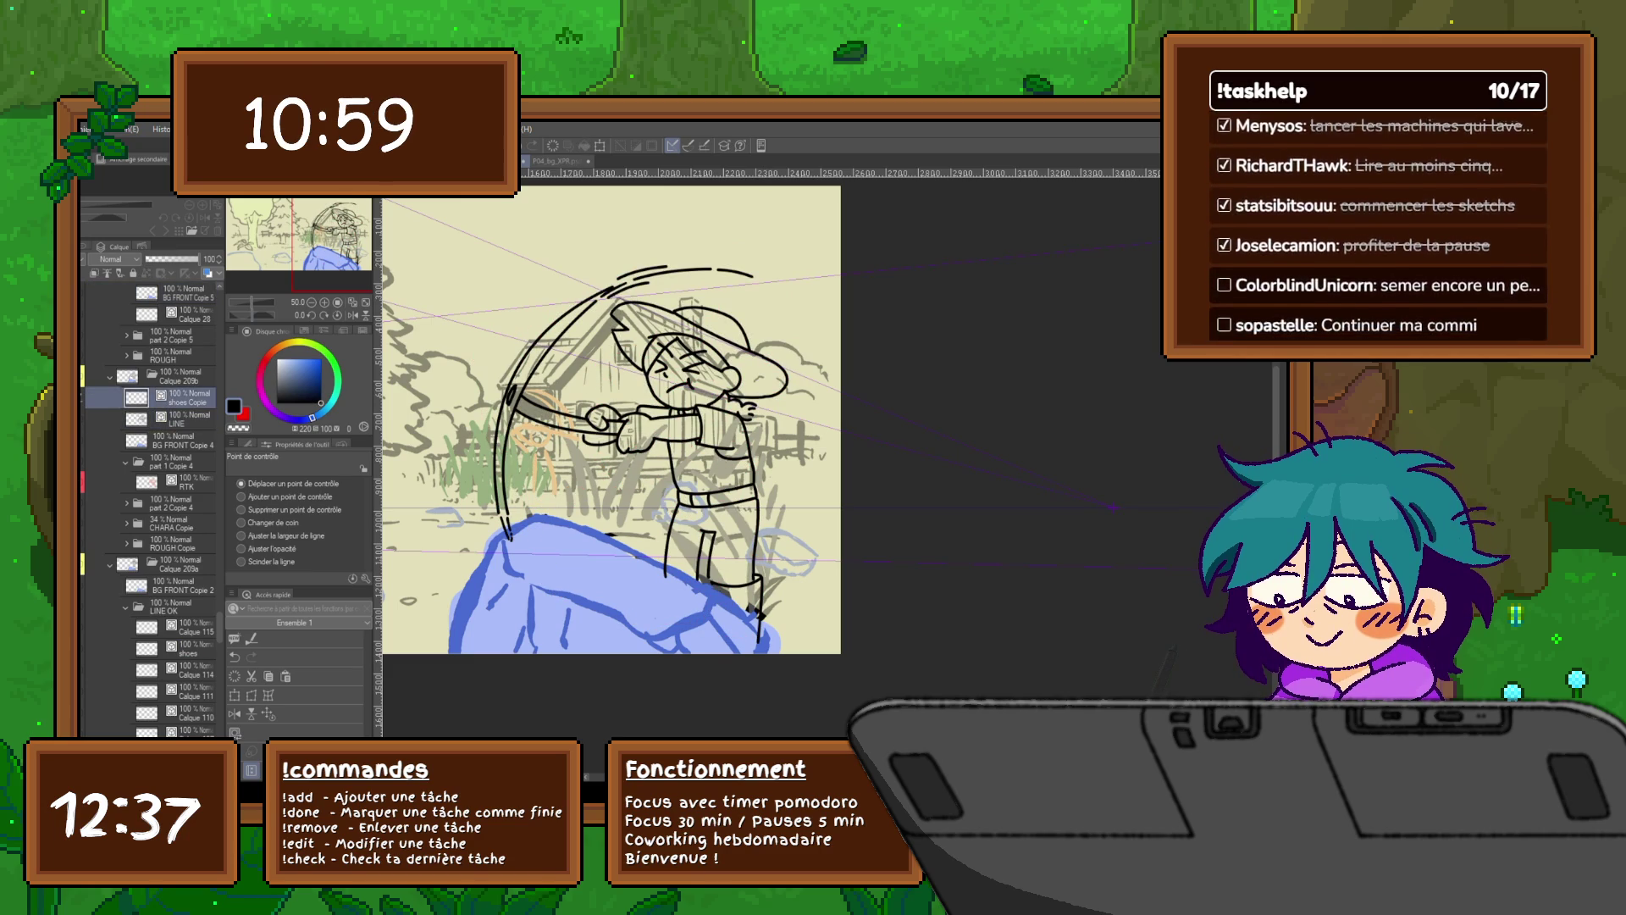
key(ctrl+g)
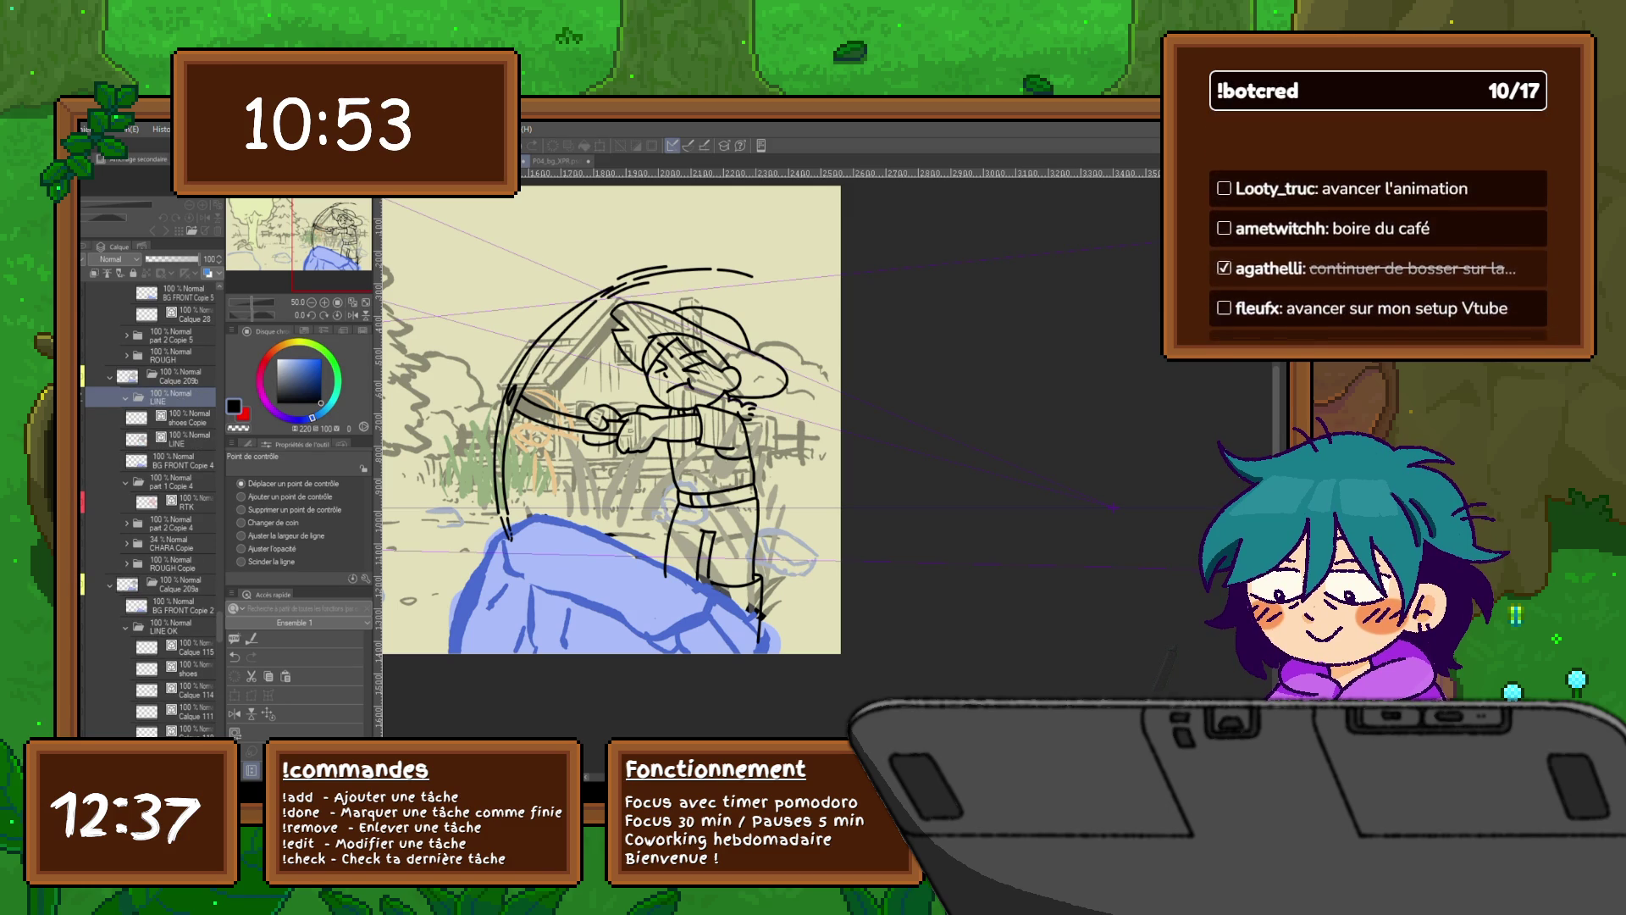
click(177, 417)
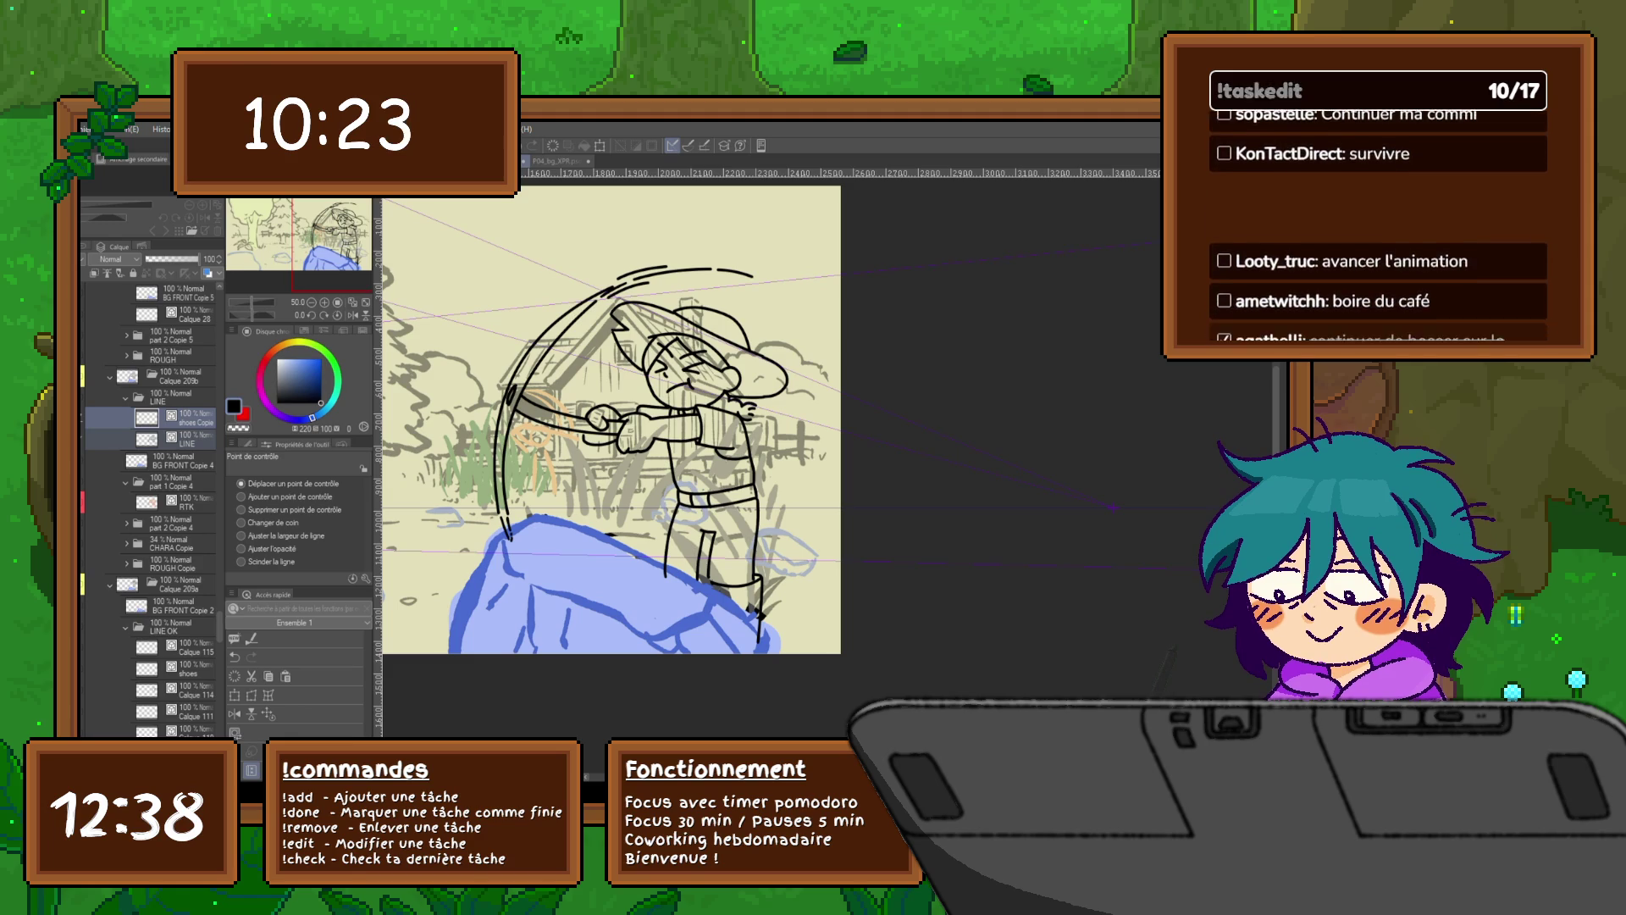
Step: Flip back and forth between the two swing frames to compare them
key(Right)
key(Left)
key(Right)
key(Left)
key(Right)
key(Left)
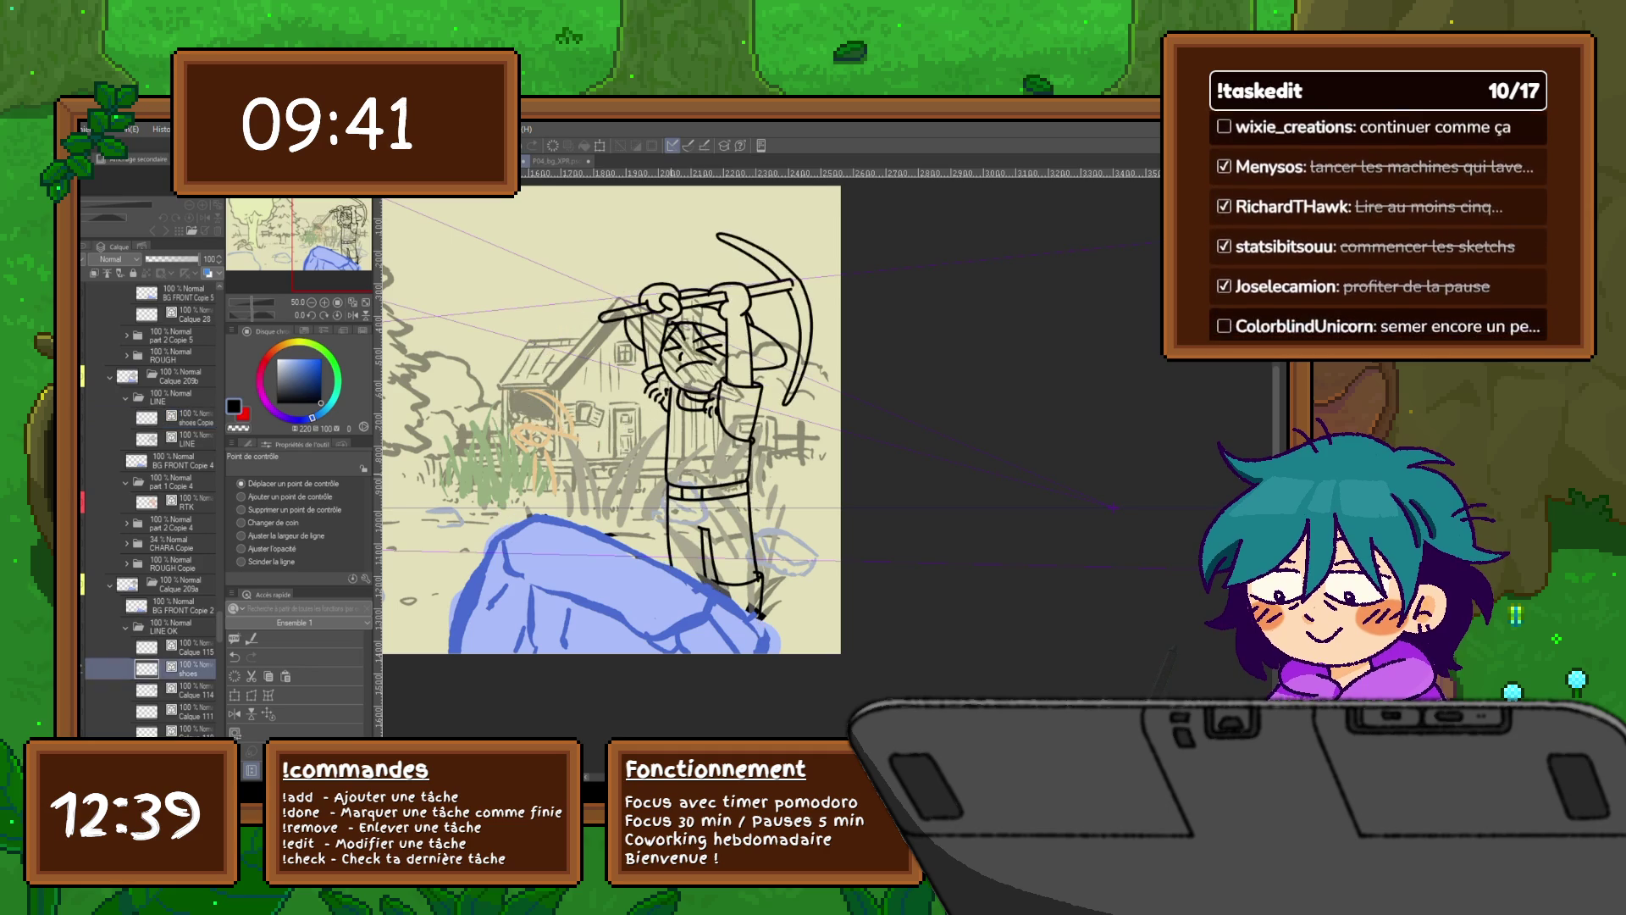
Step: Switch to the red rough frame and compare it against the inked frame
click(182, 292)
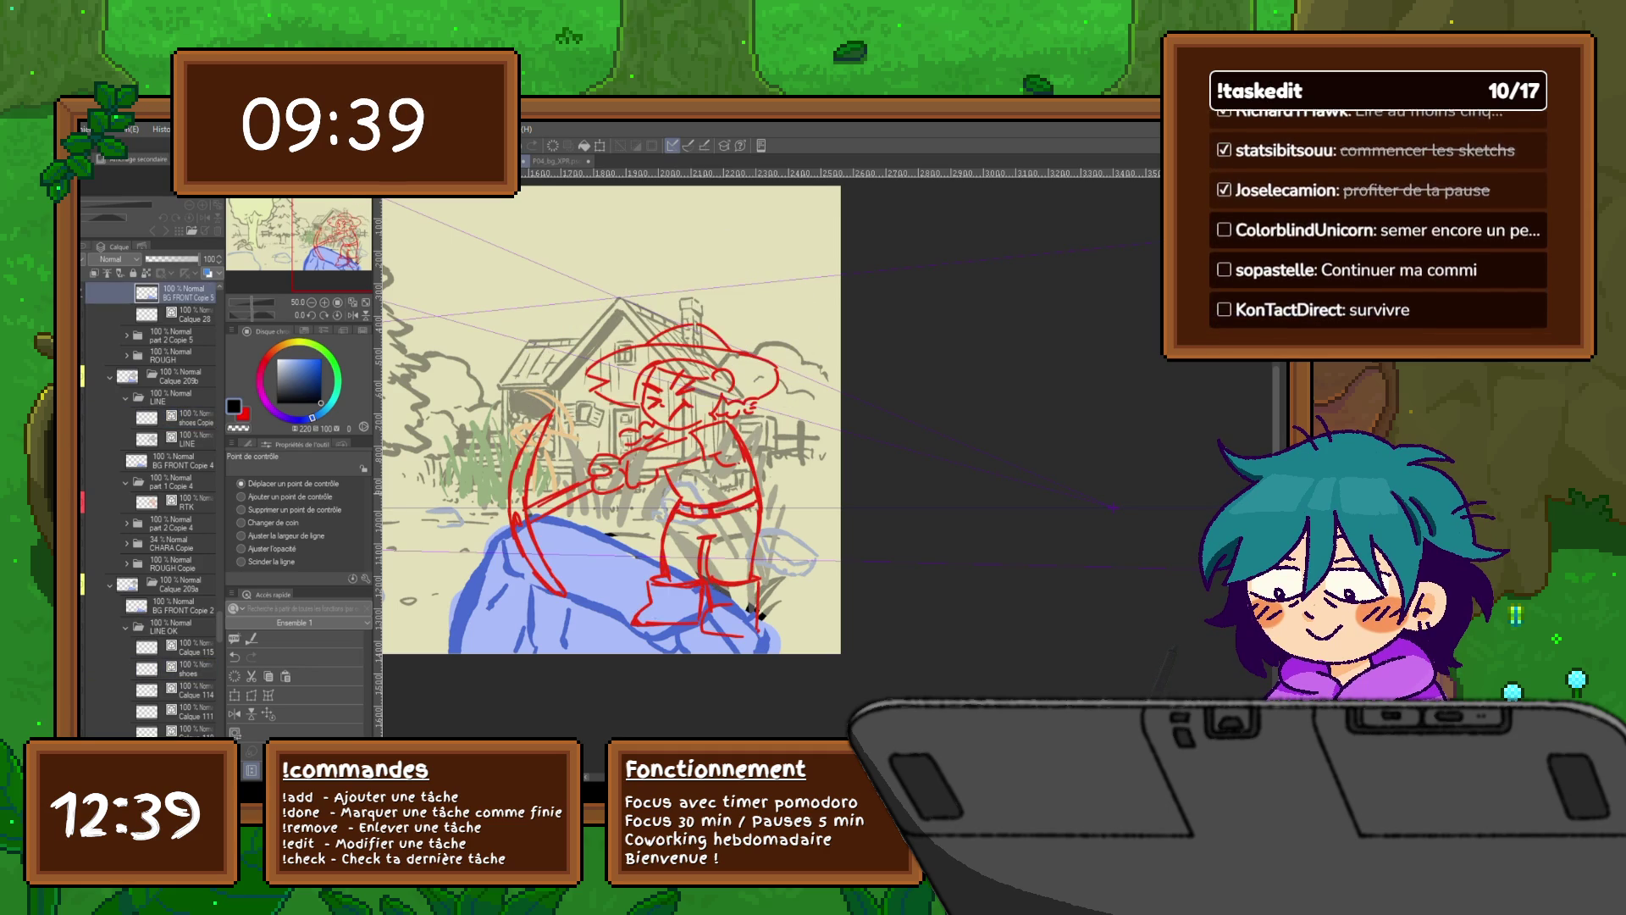
key(ctrl+z)
key(ctrl+y)
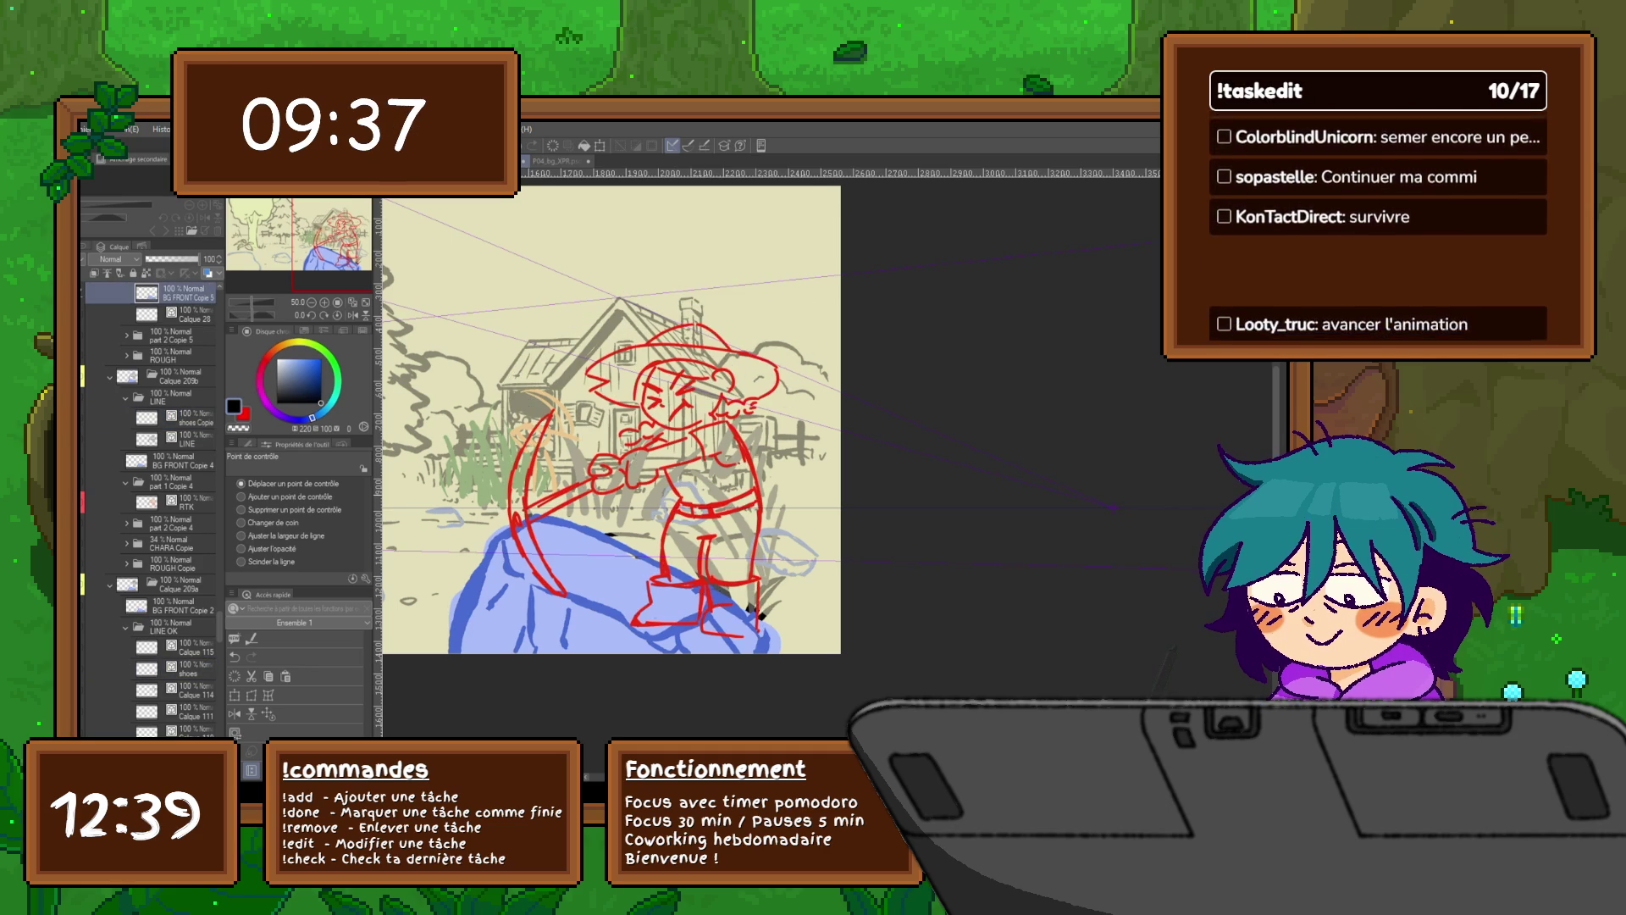
key(ctrl+z)
key(ctrl+y)
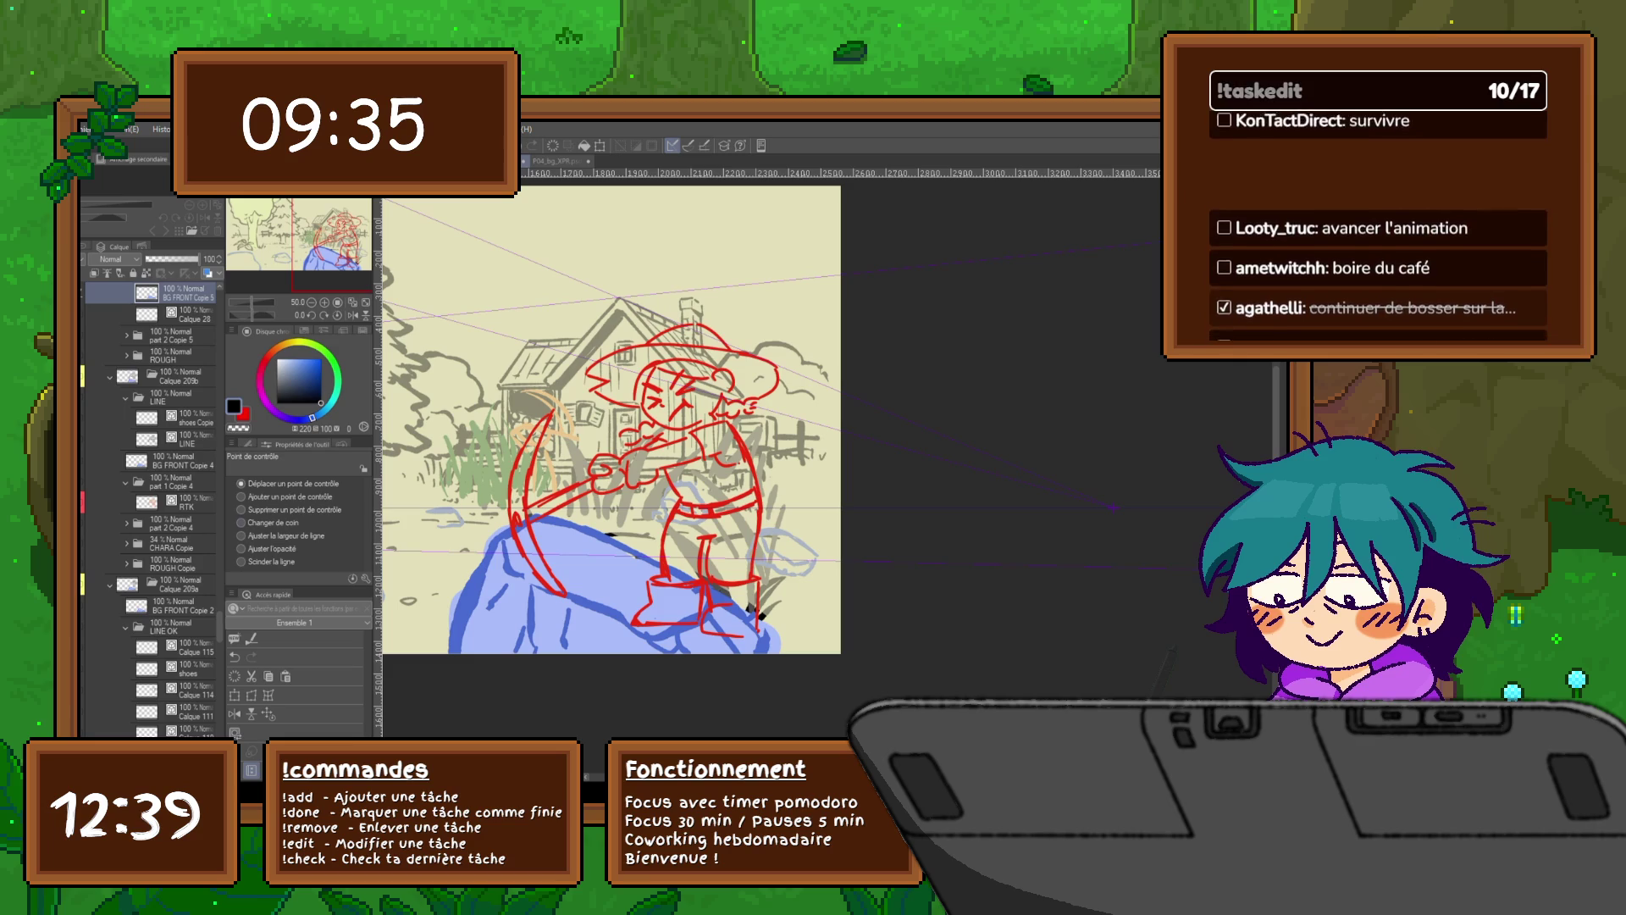
scroll(147, 508, up, 2)
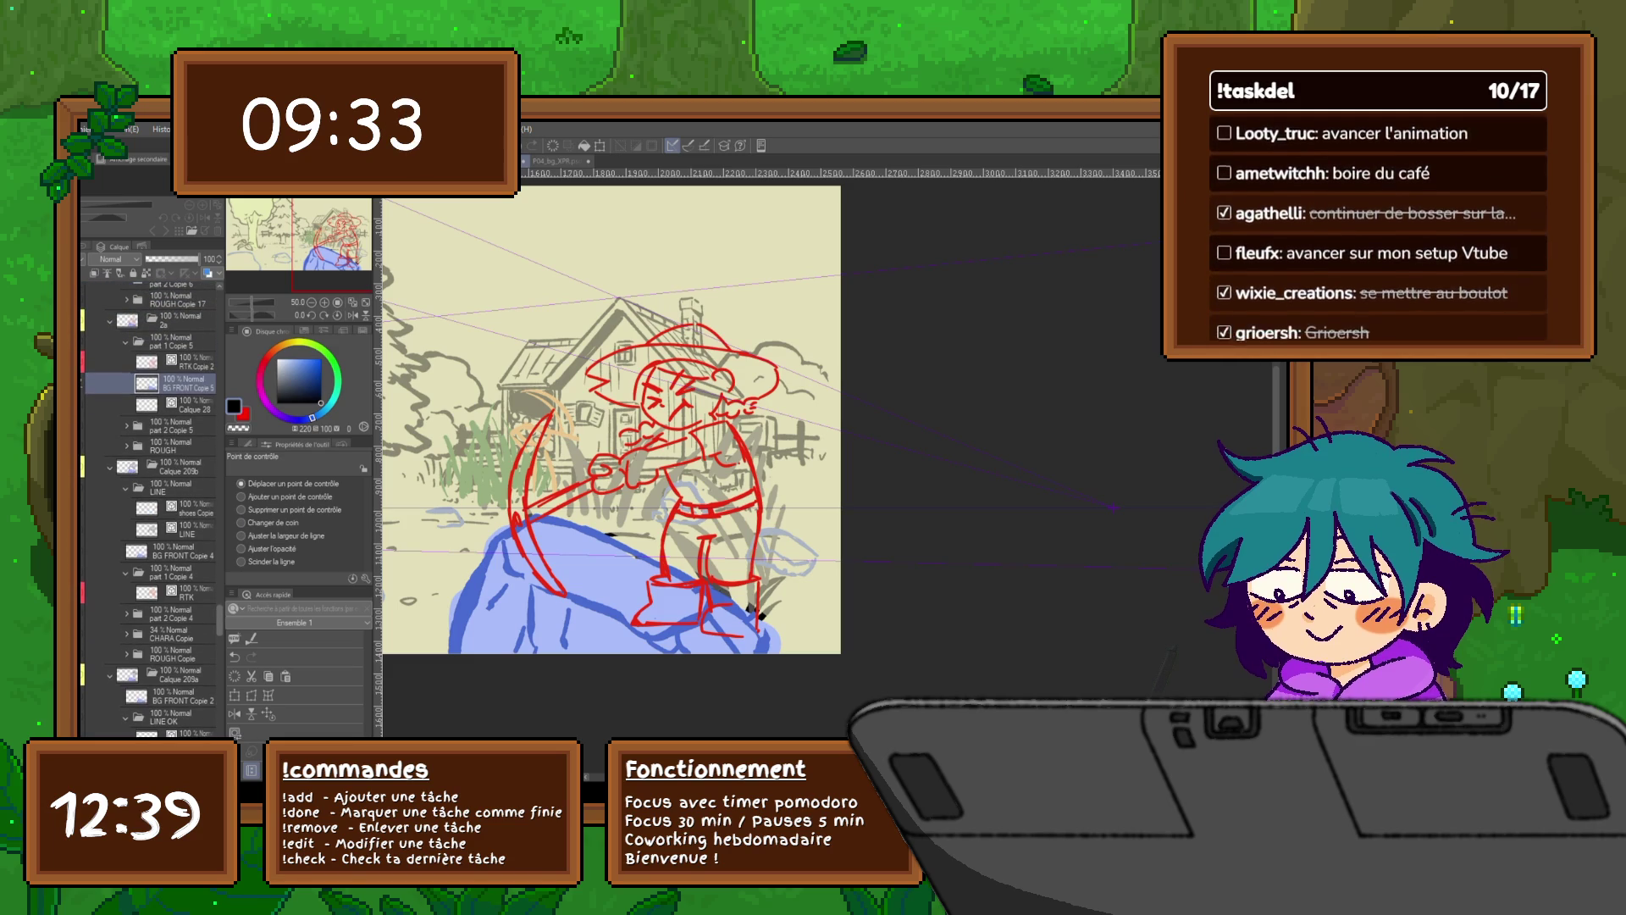
Step: Add a new raster layer above the part 1 Copie 5 folder, named LINE
click(180, 362)
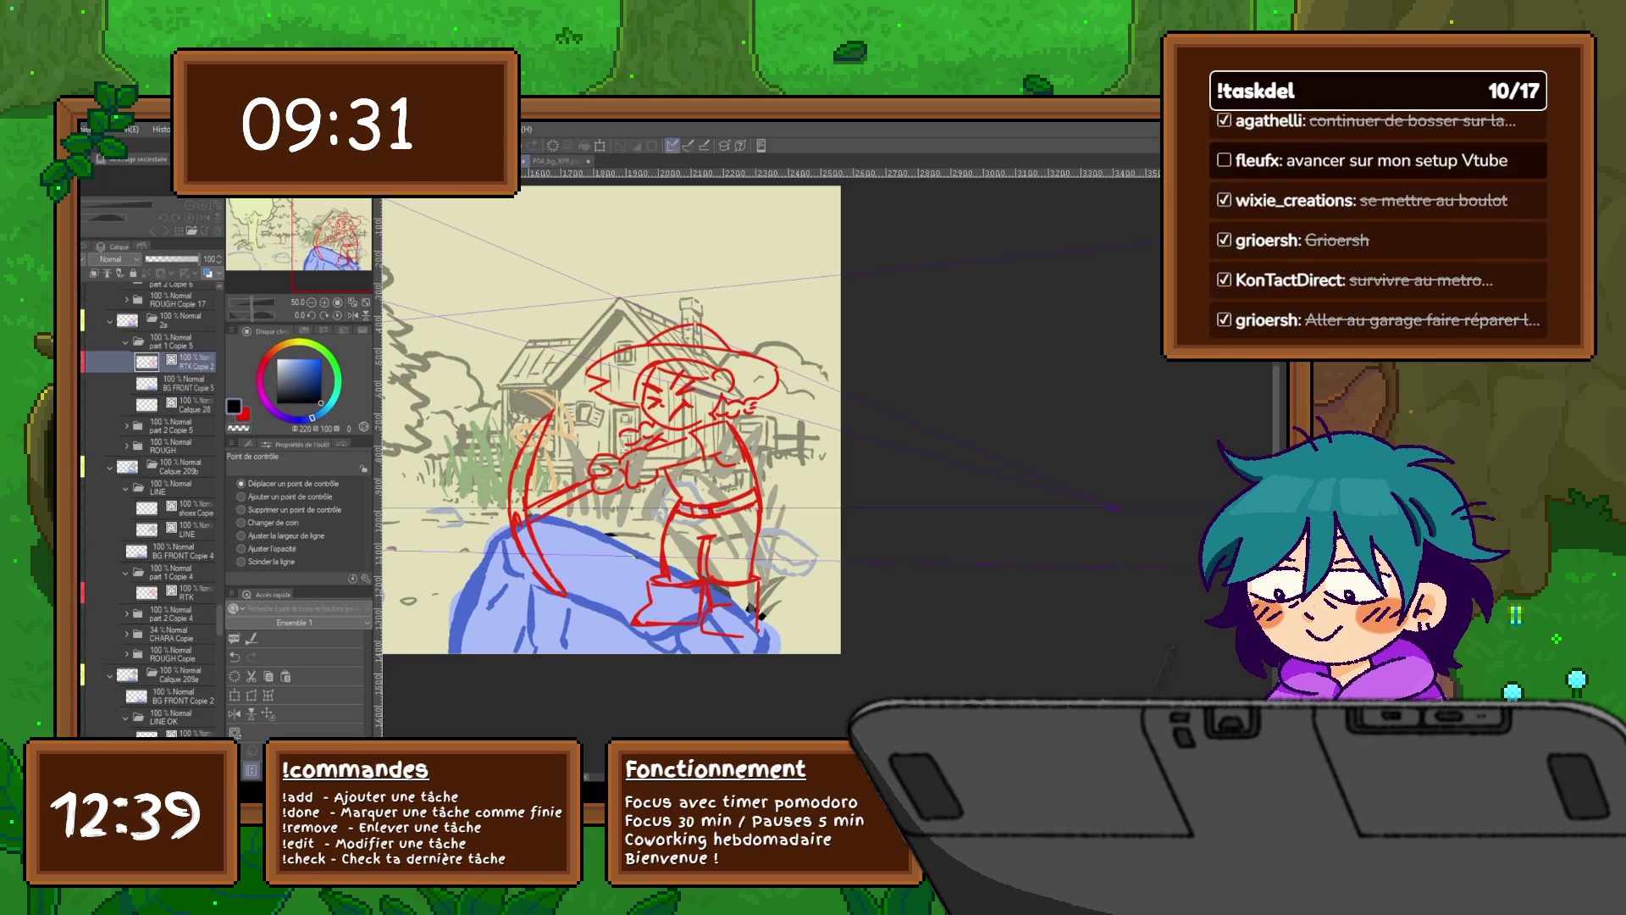
key(ctrl+shift+n)
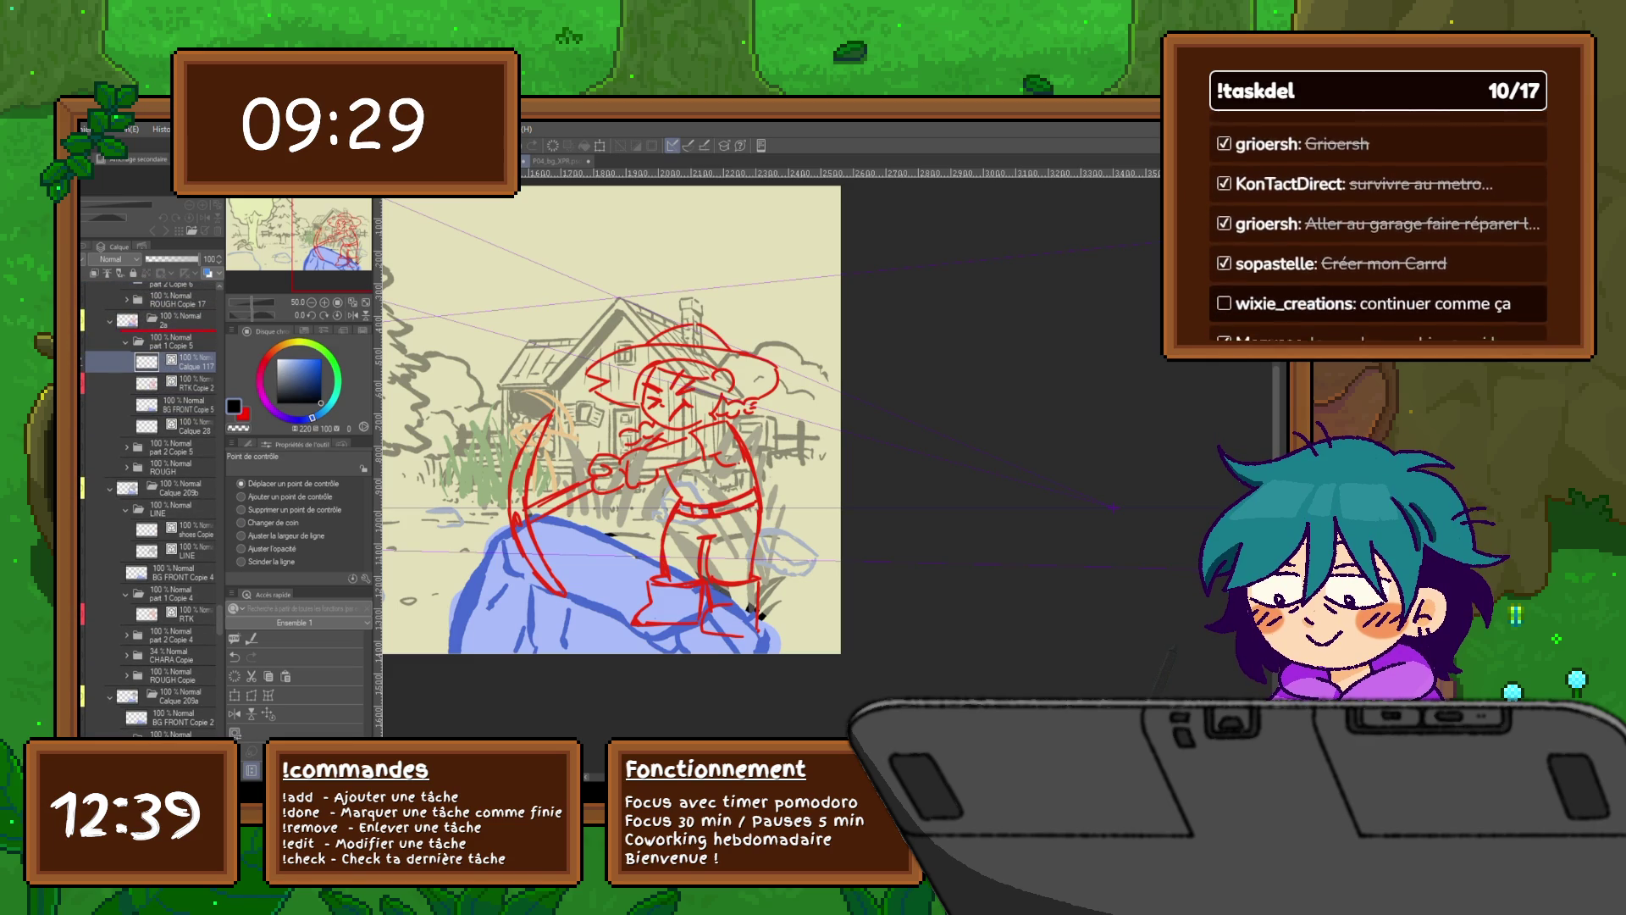
drag(181, 362, 180, 339)
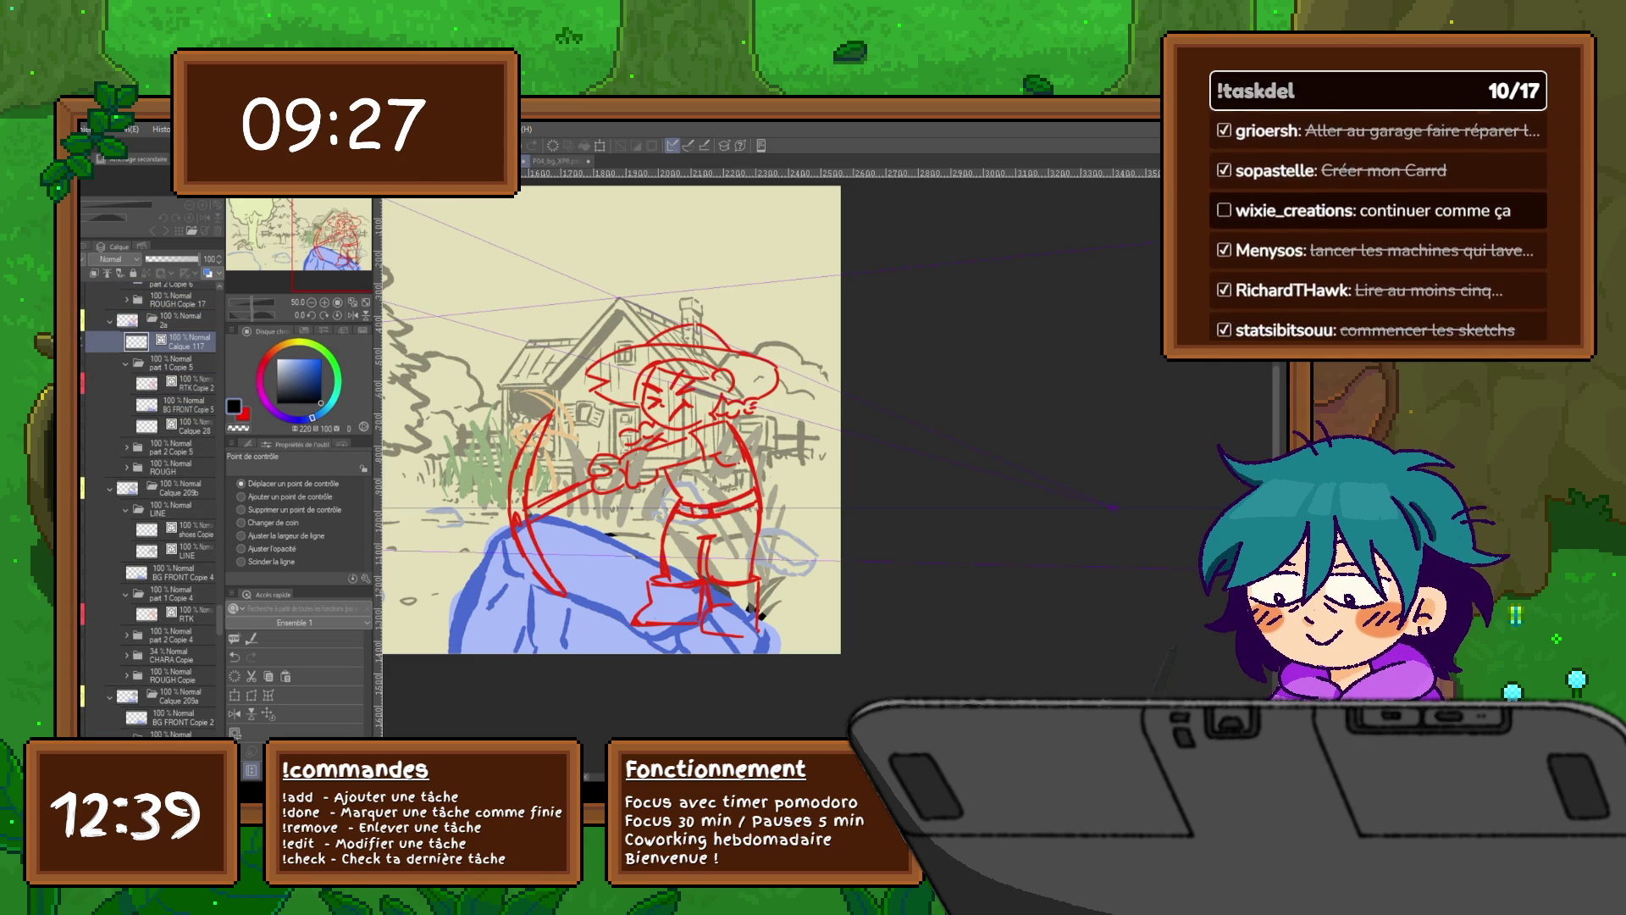
text(LINE)
key(Return)
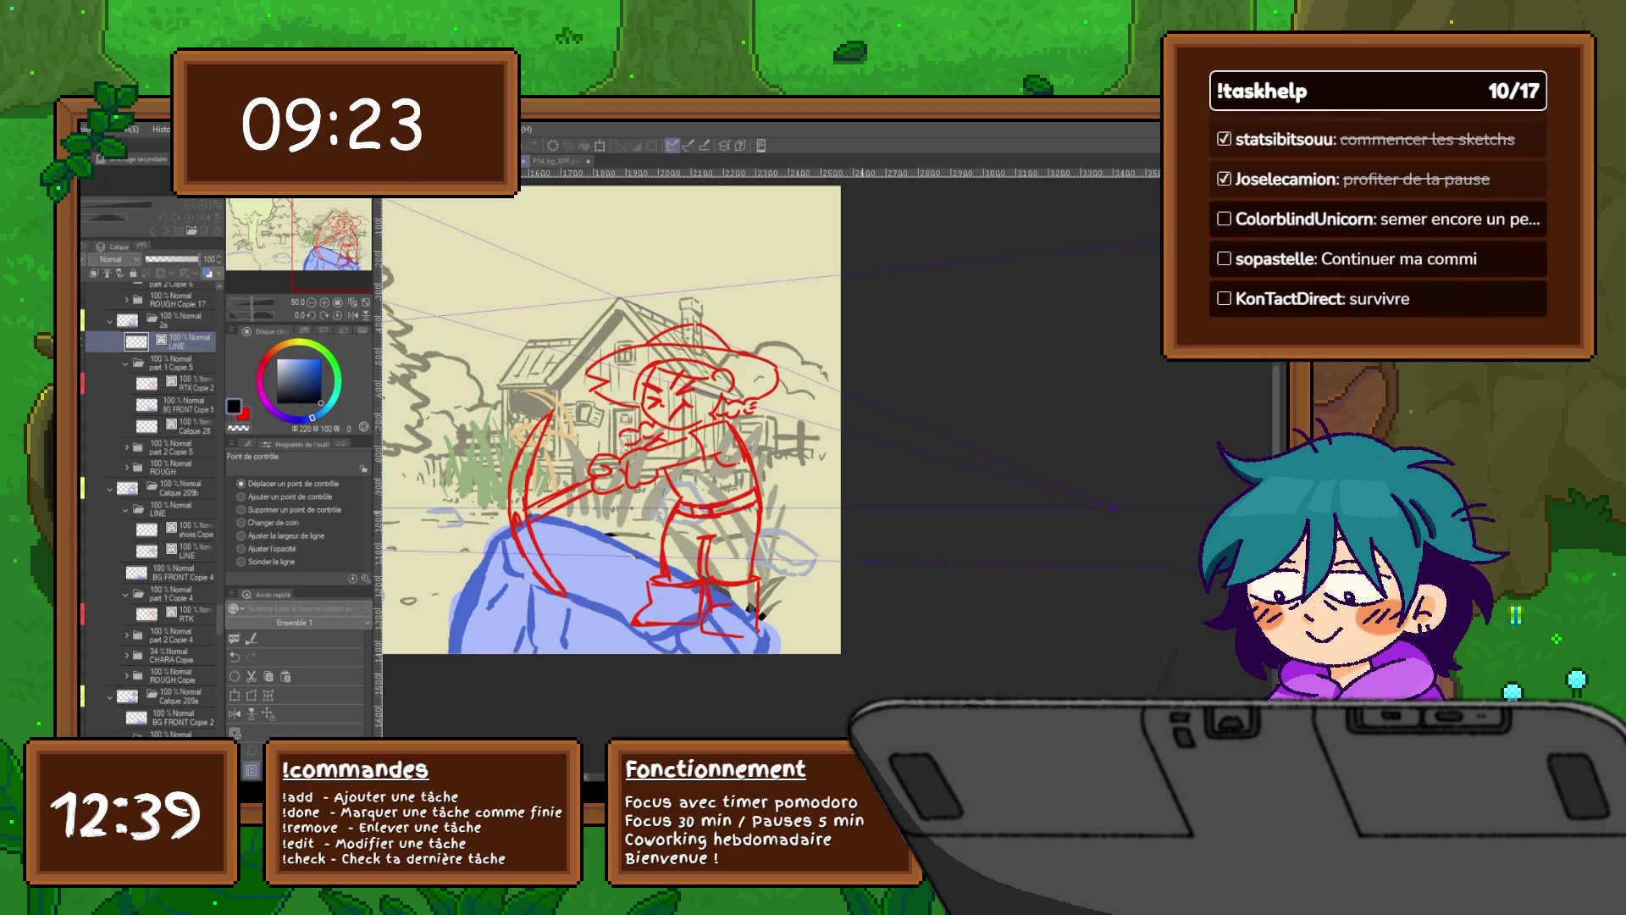
Step: Preview and open the inked forward-swing frame
click(88, 529)
click(88, 529)
click(147, 529)
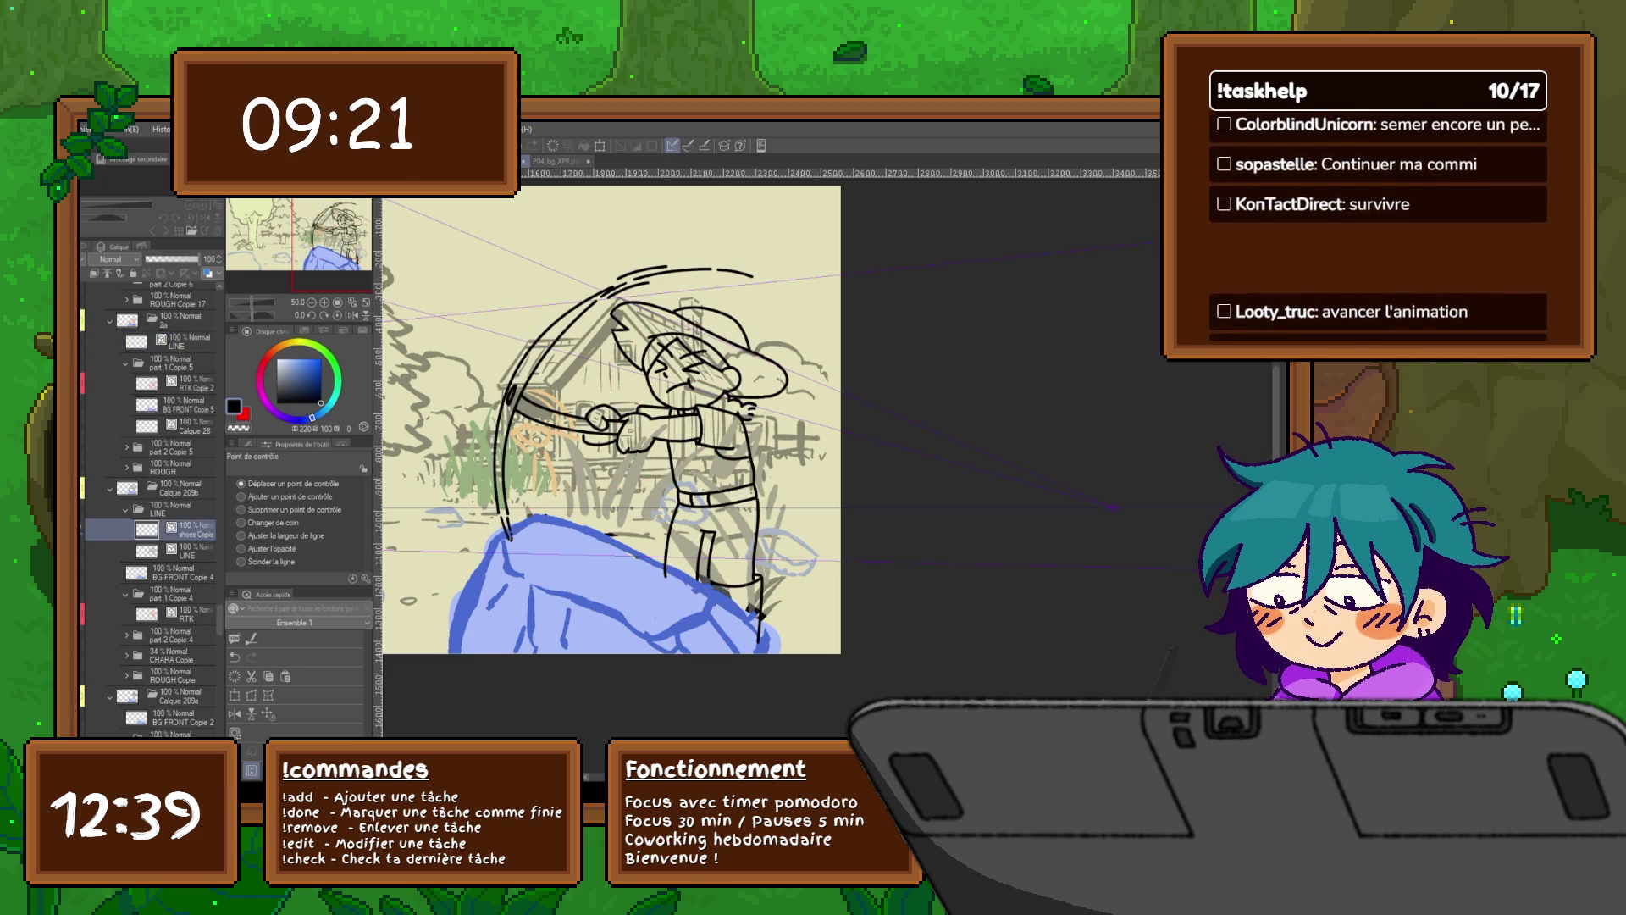
Step: Set the LINE Copie 26 line-art copy over the red sketch to 100% opacity
click(170, 508)
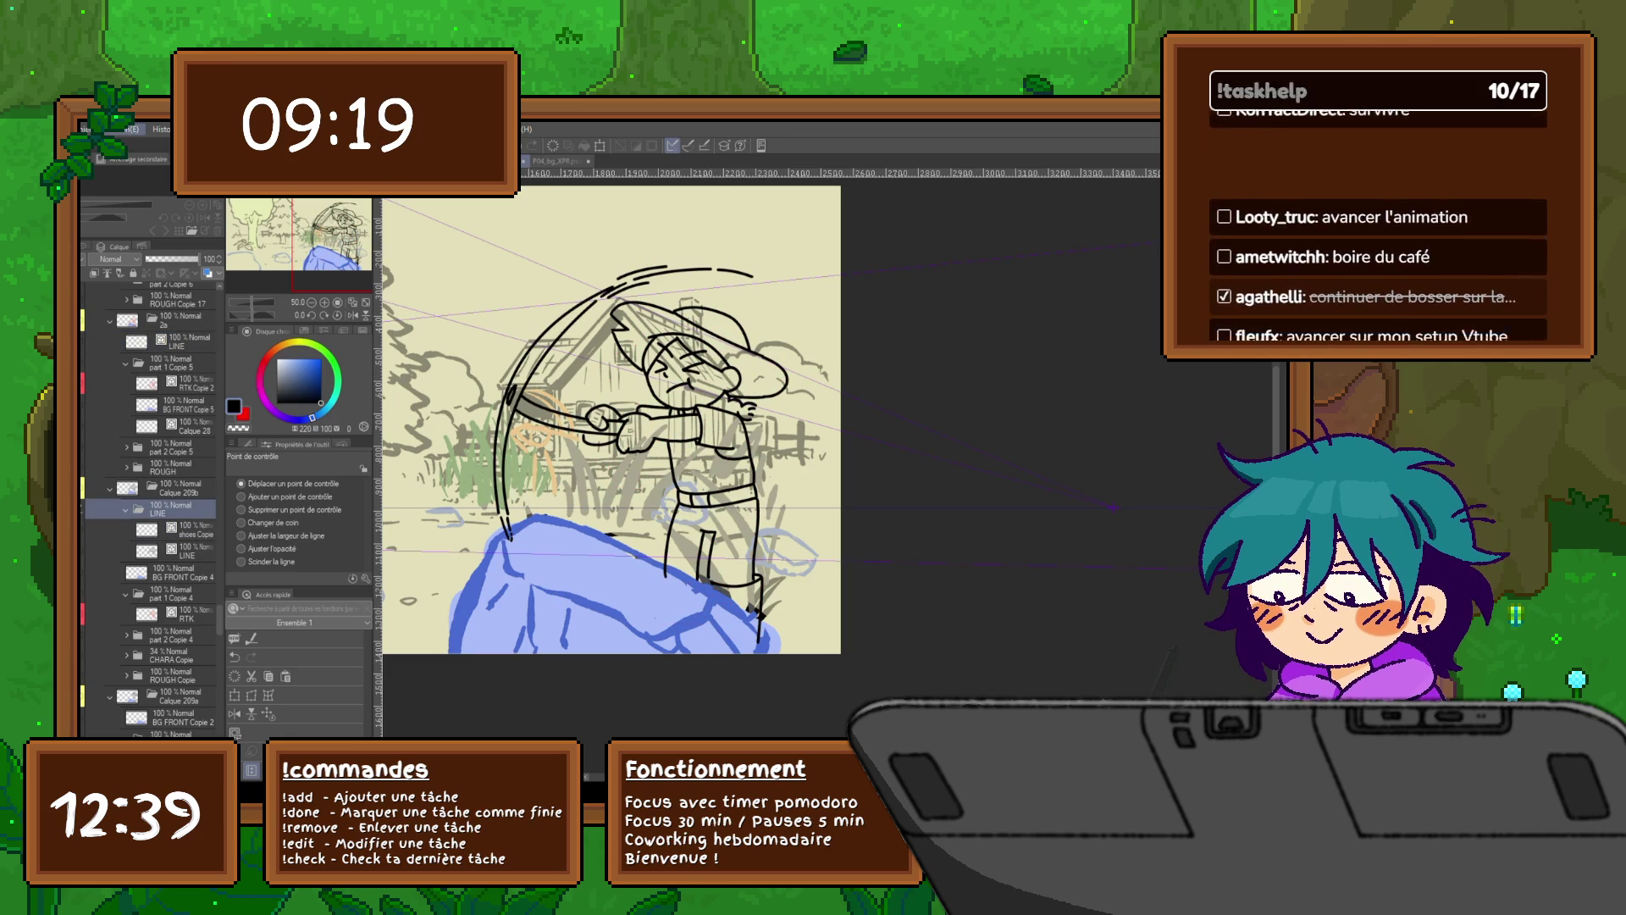
key(ctrl+z)
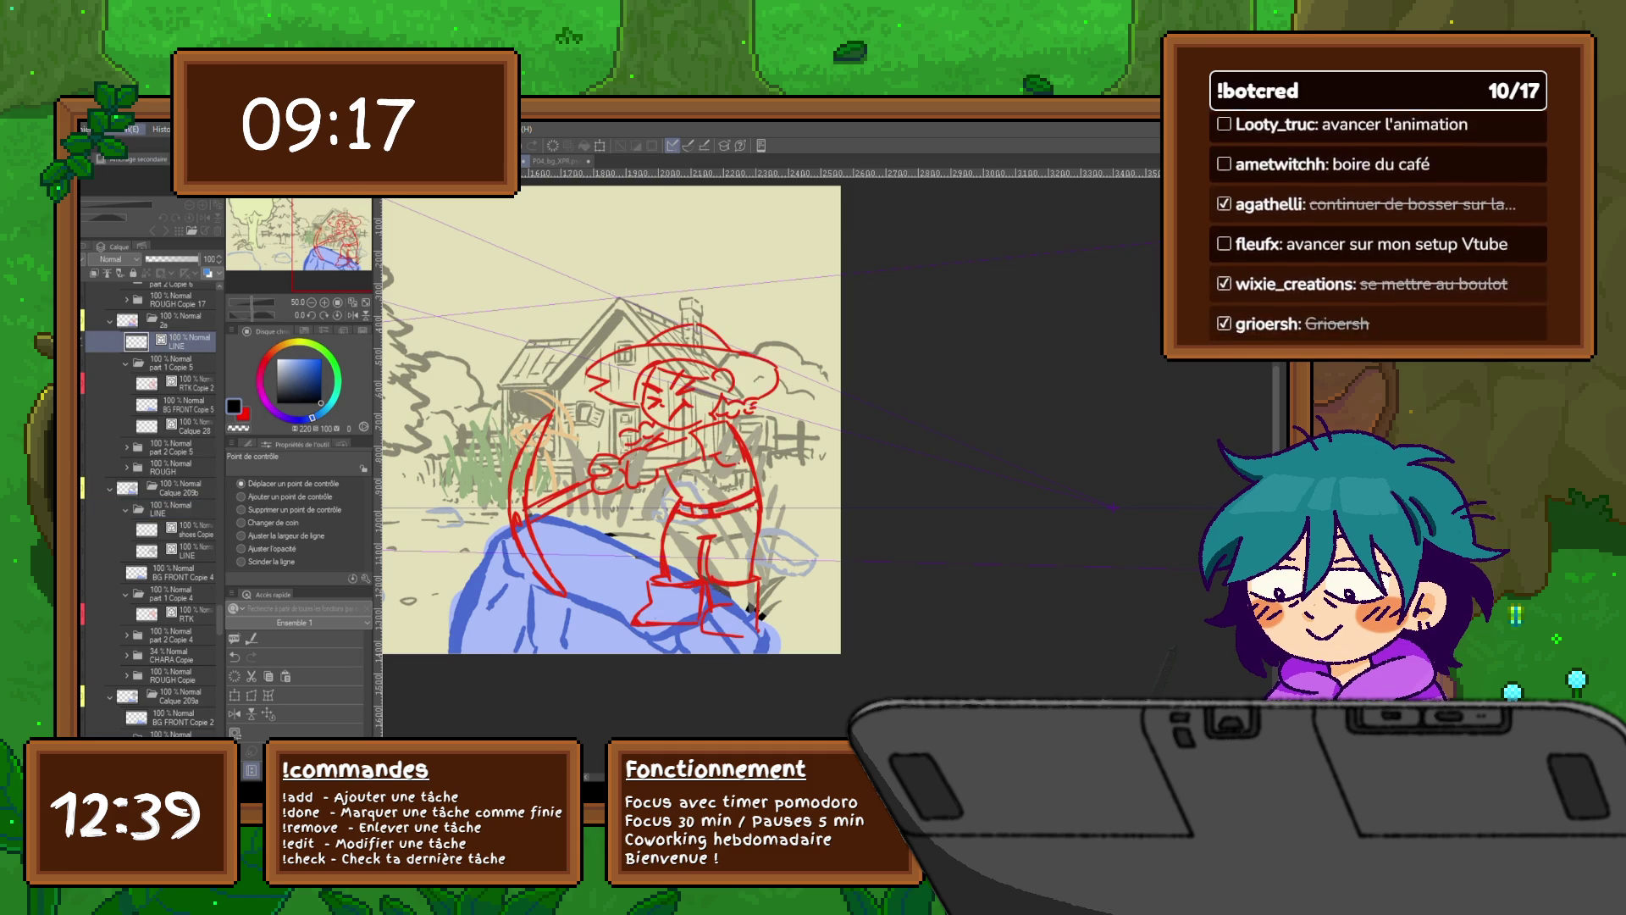
key(ctrl+z)
key(ctrl+z)
key(ctrl+z)
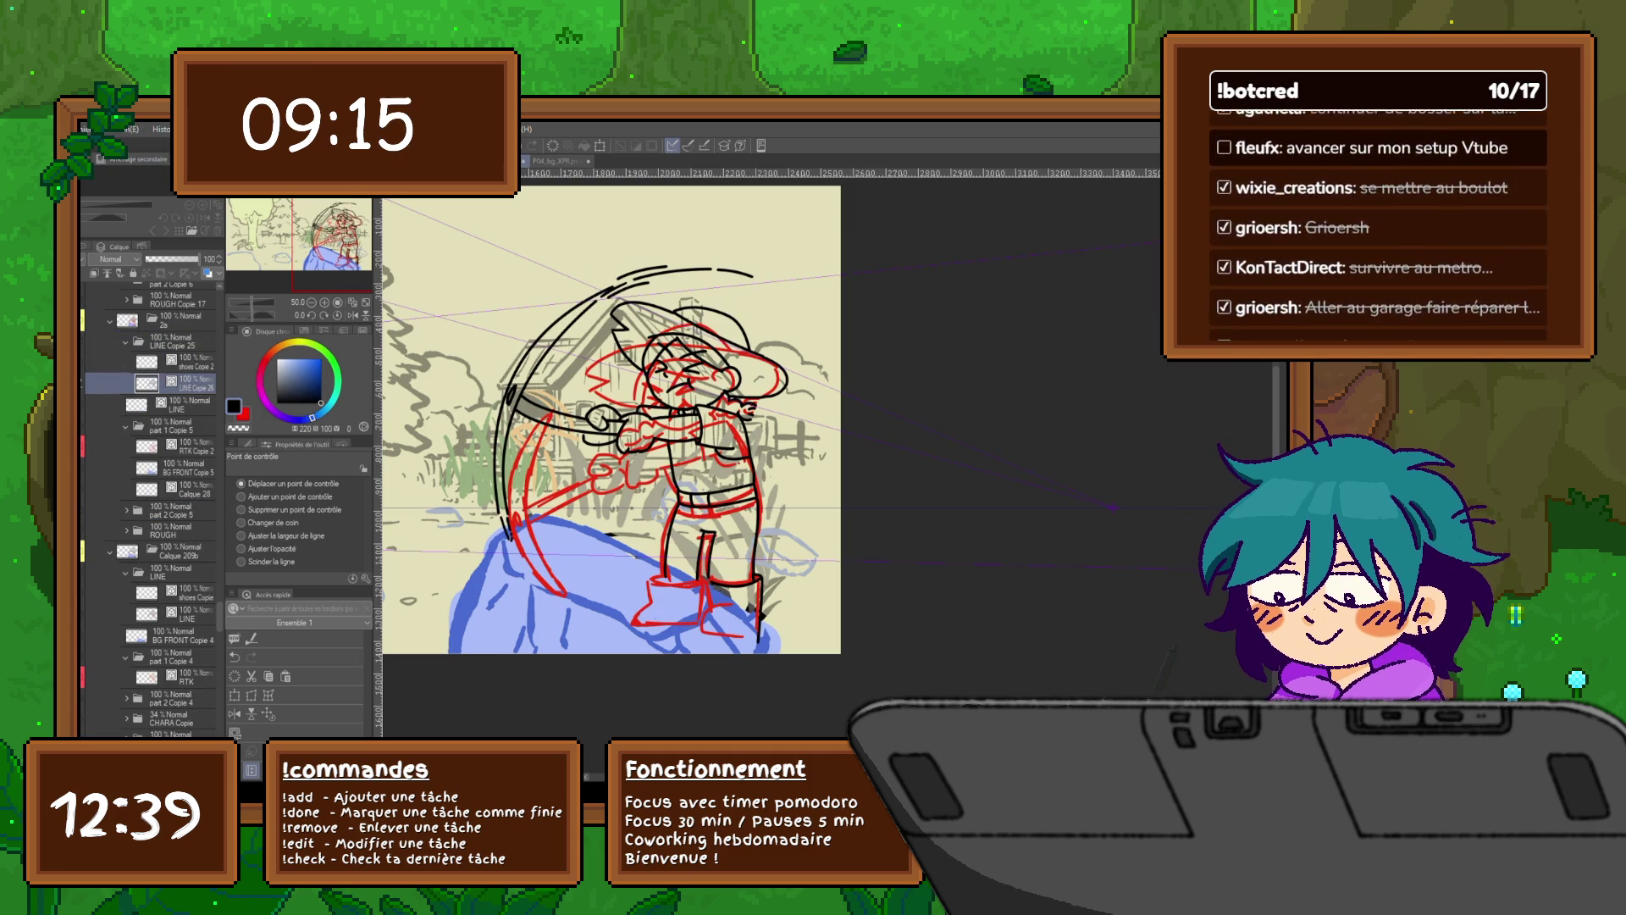
key(ctrl+y)
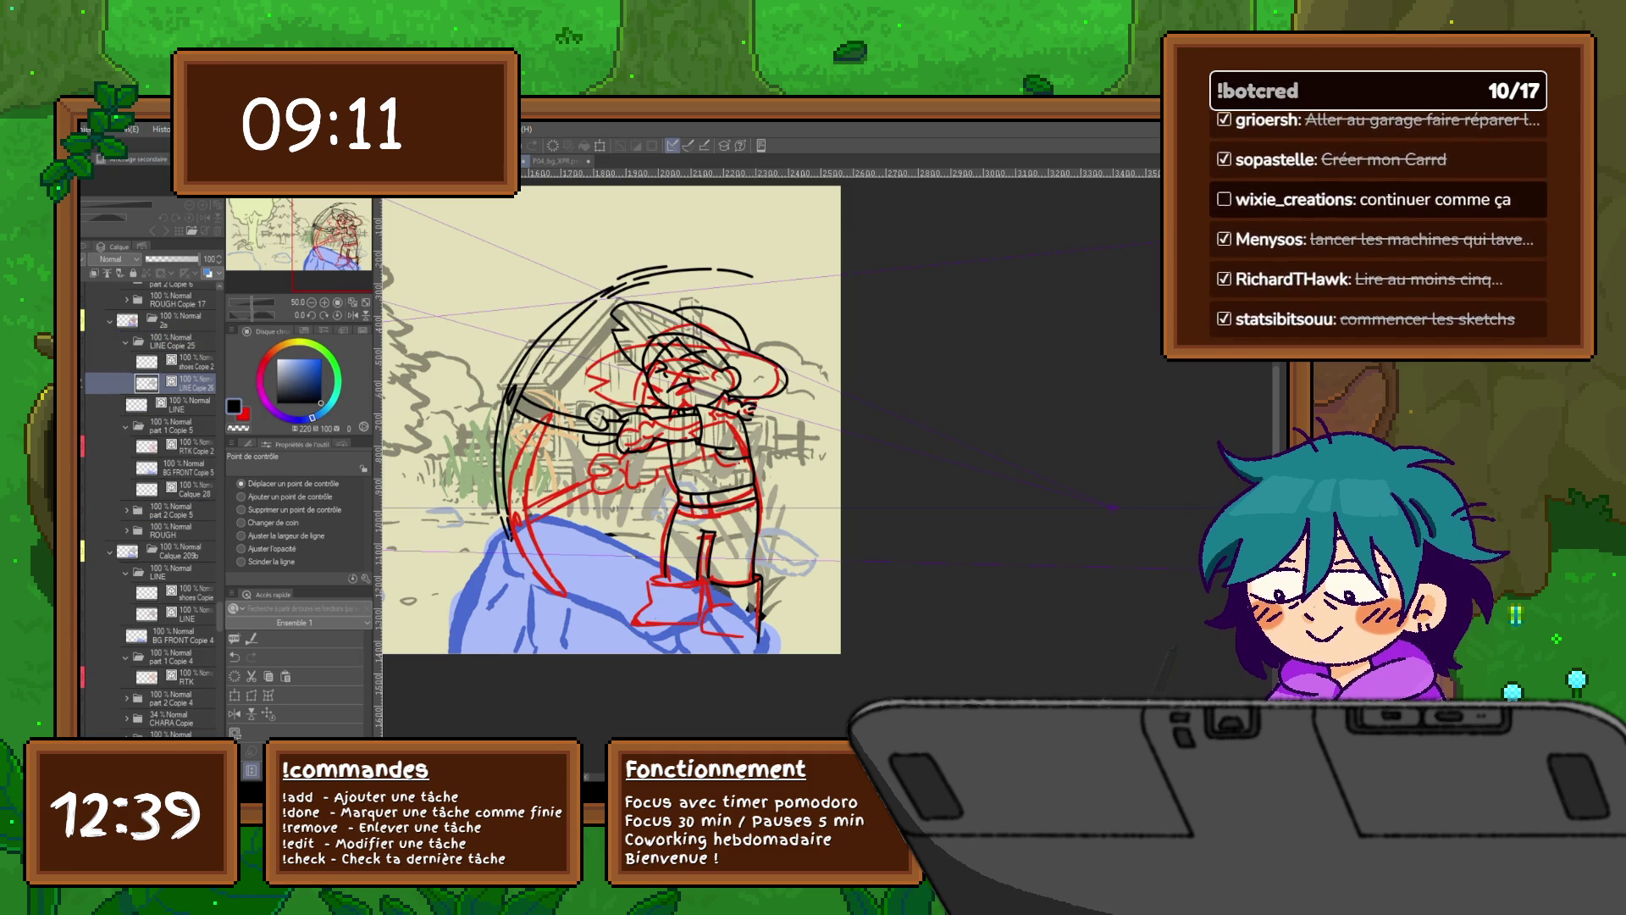
key(m)
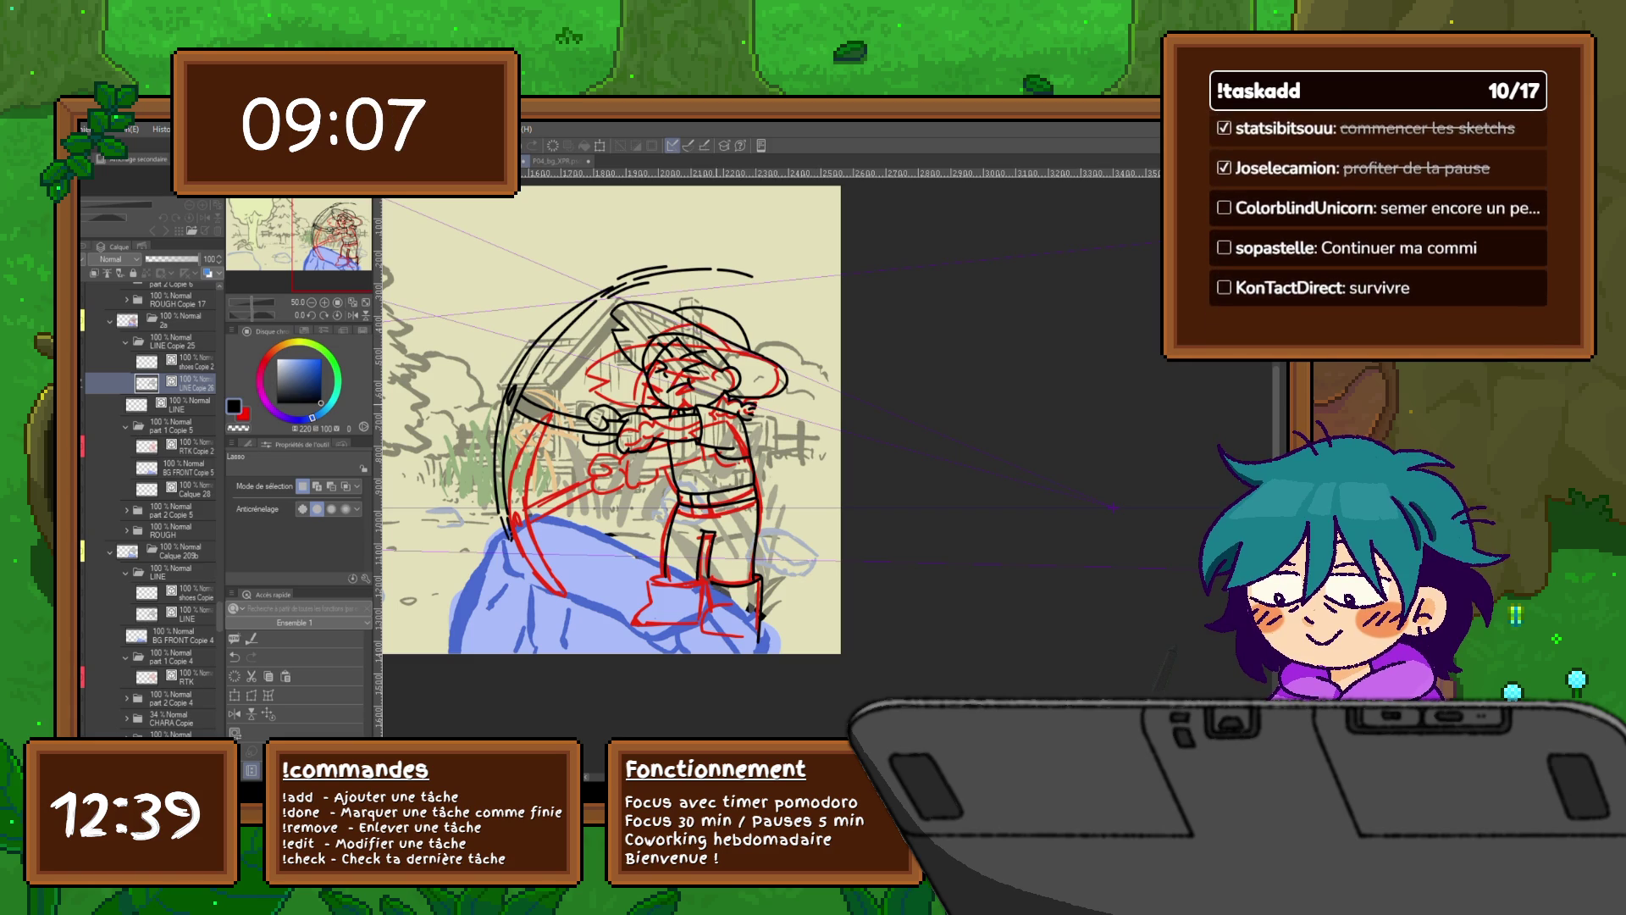
Step: Lasso the character's head and copy it onto its own layer
mouse_move(634, 387)
mouse_down()
mouse_move(603, 305)
mouse_move(740, 288)
mouse_move(803, 355)
mouse_move(766, 407)
mouse_move(634, 387)
mouse_up()
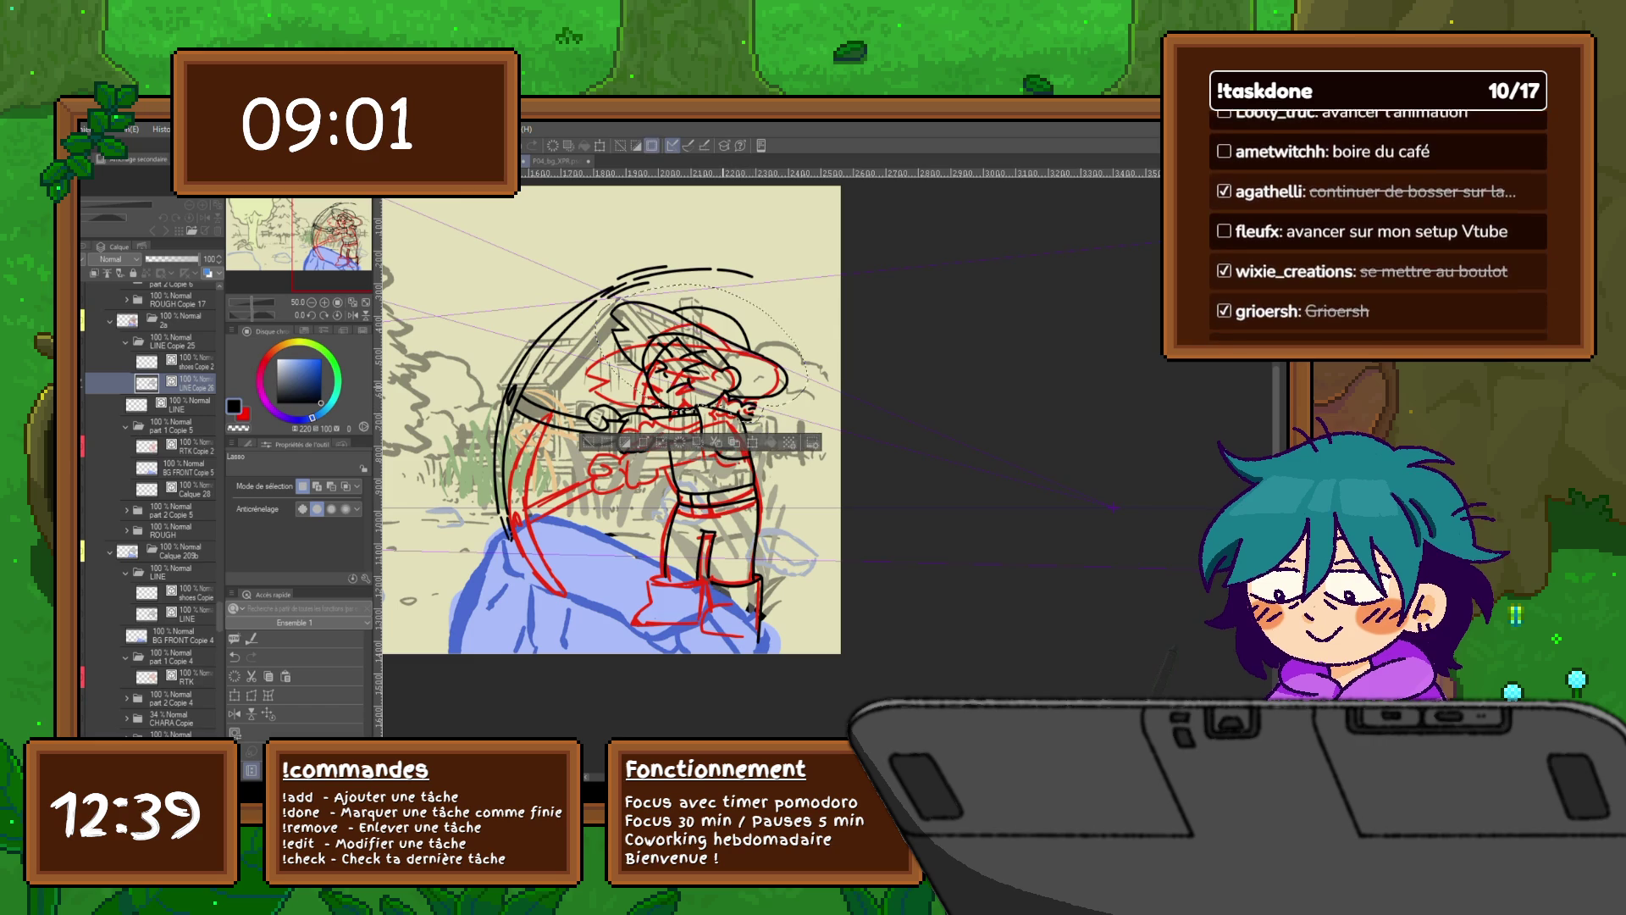
click(734, 442)
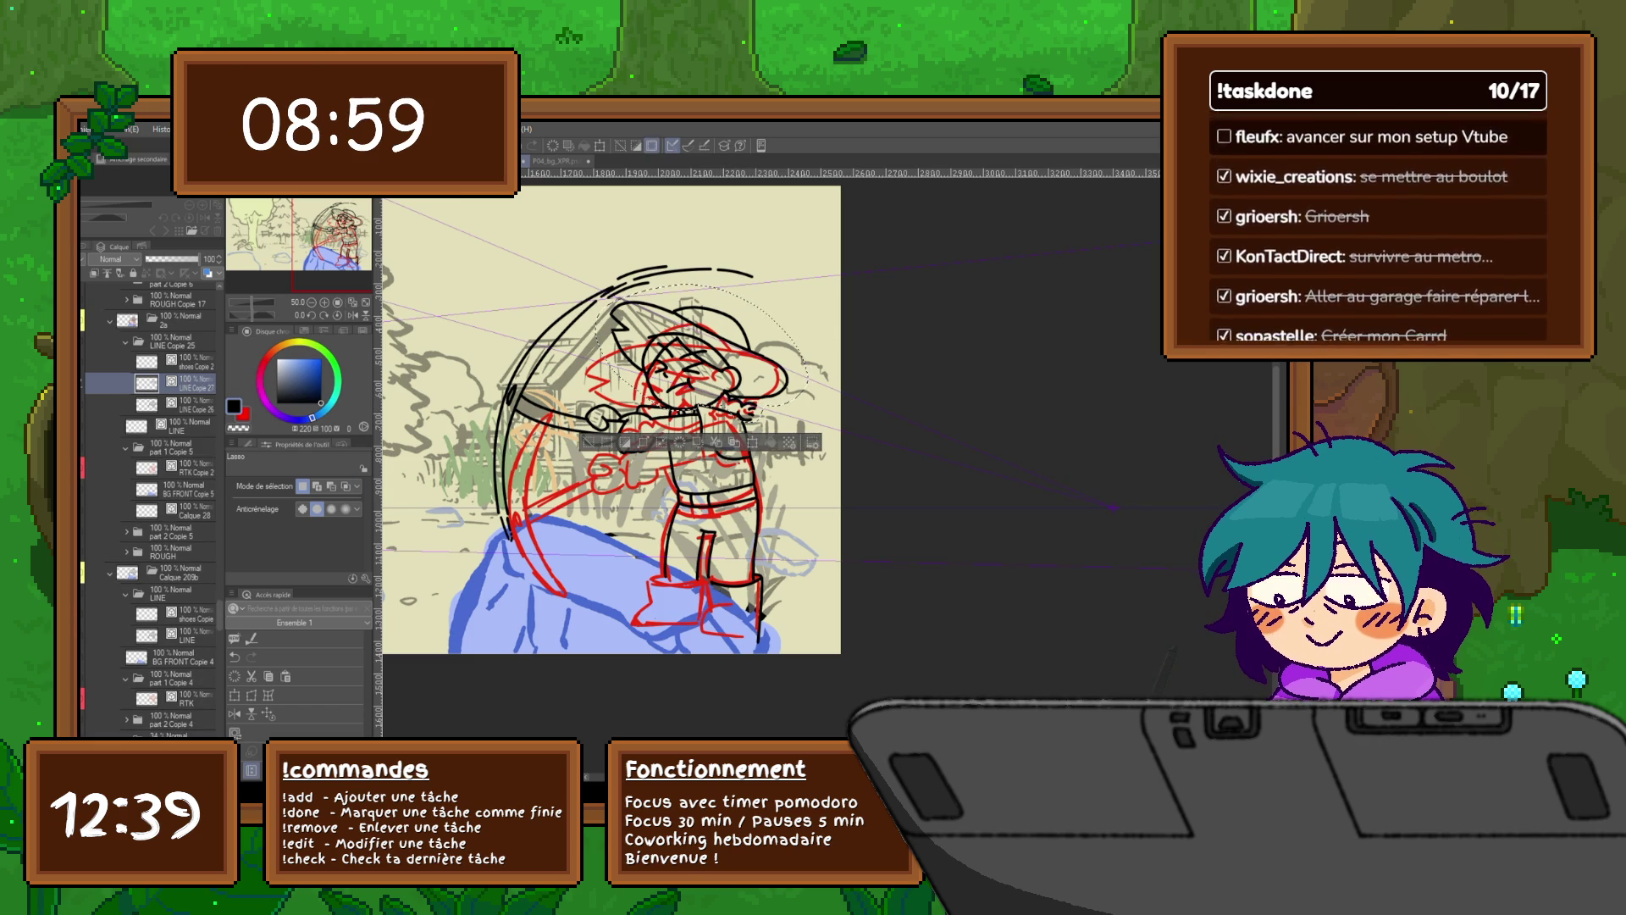
key(alt+bracketleft)
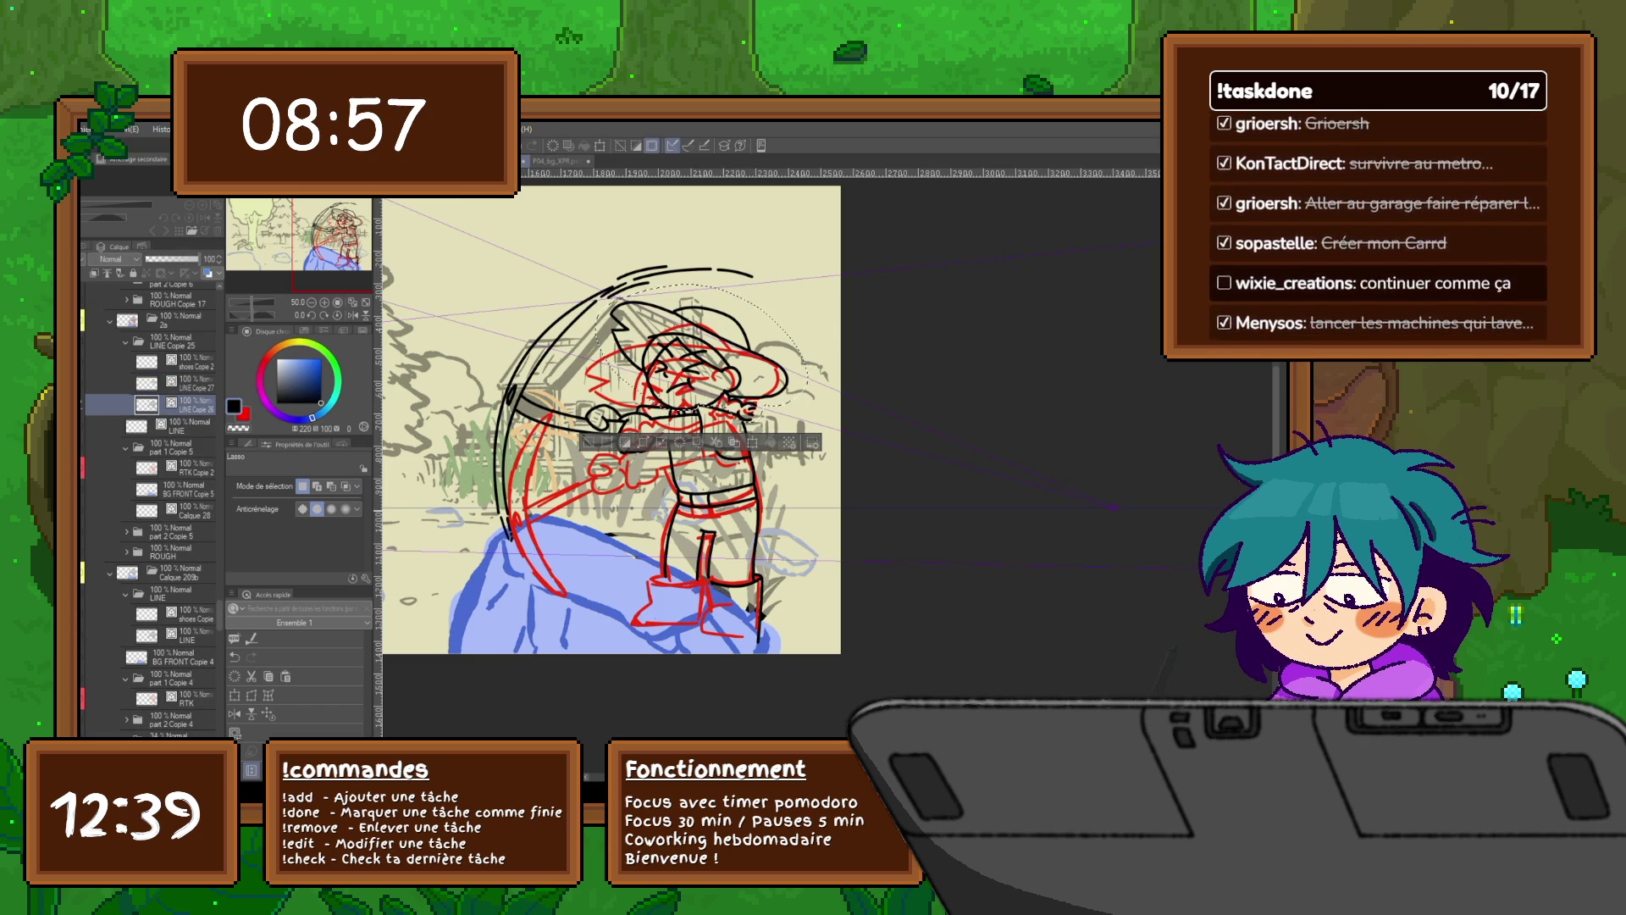
key(ctrl+d)
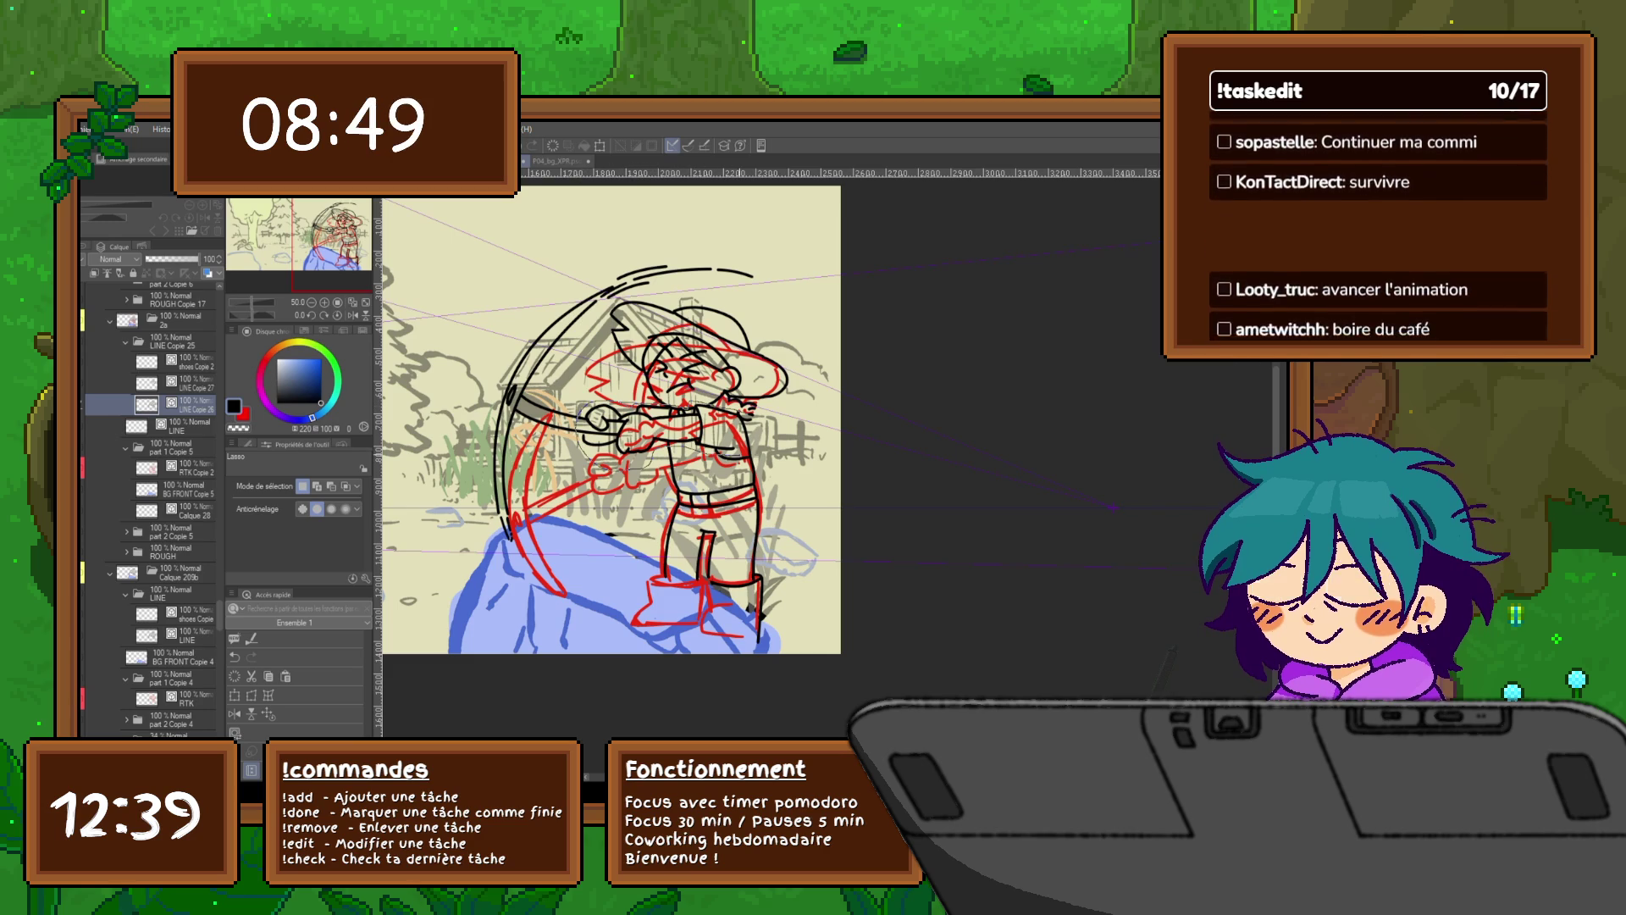
Step: Copy-paste the lassoed arms onto another layer and hide the original line art
drag(585, 405, 592, 461)
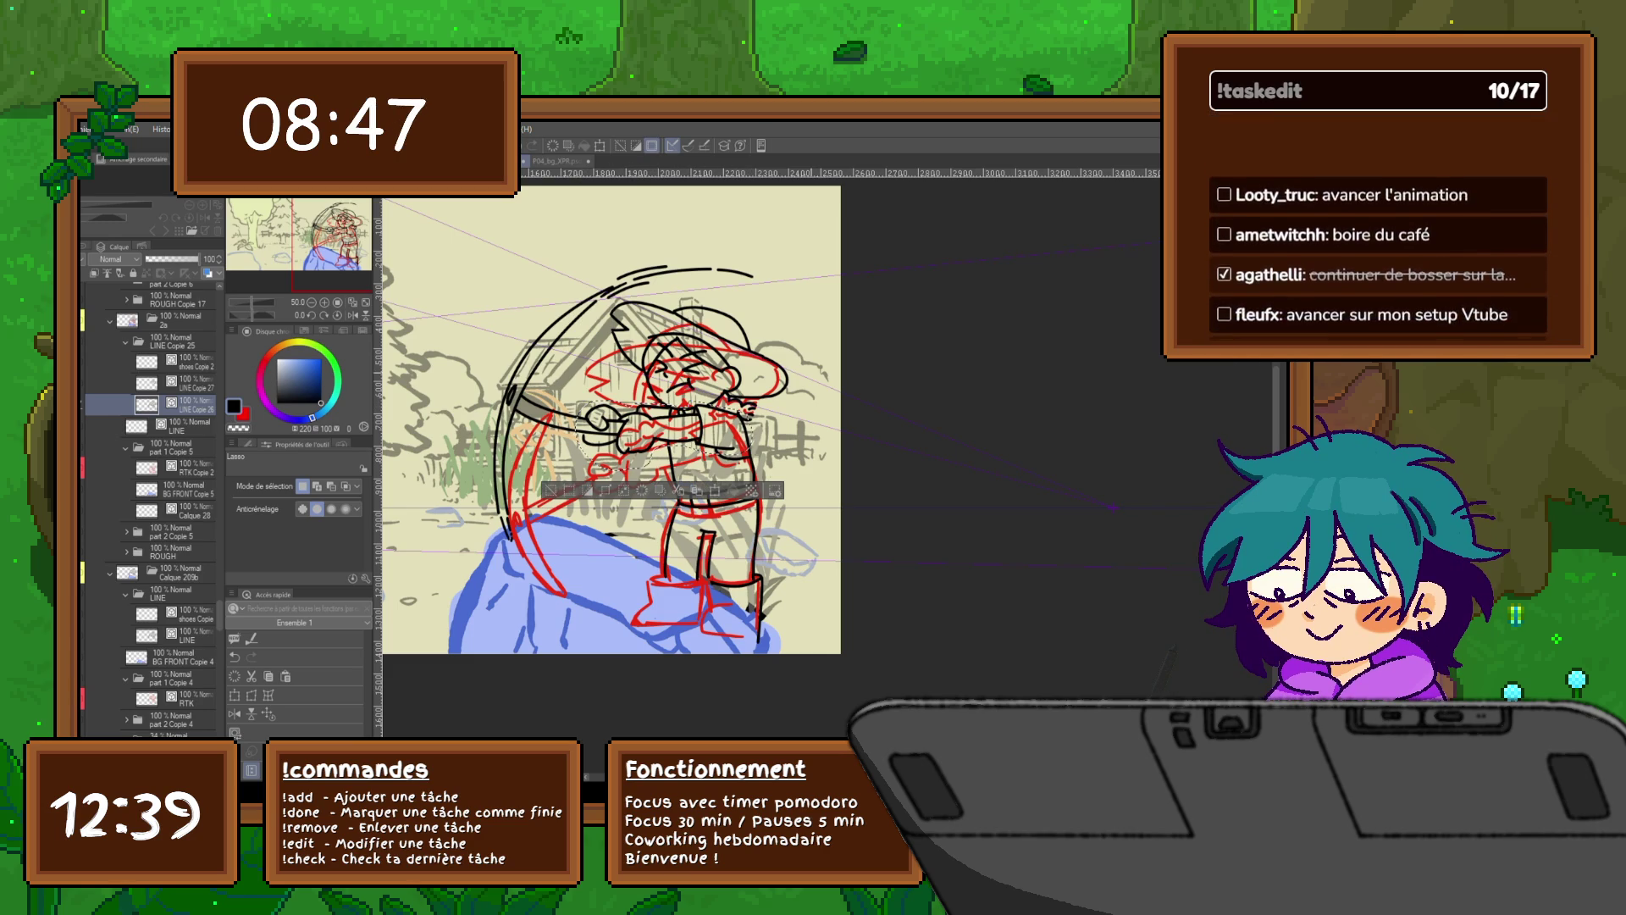
key(ctrl+c)
key(ctrl+v)
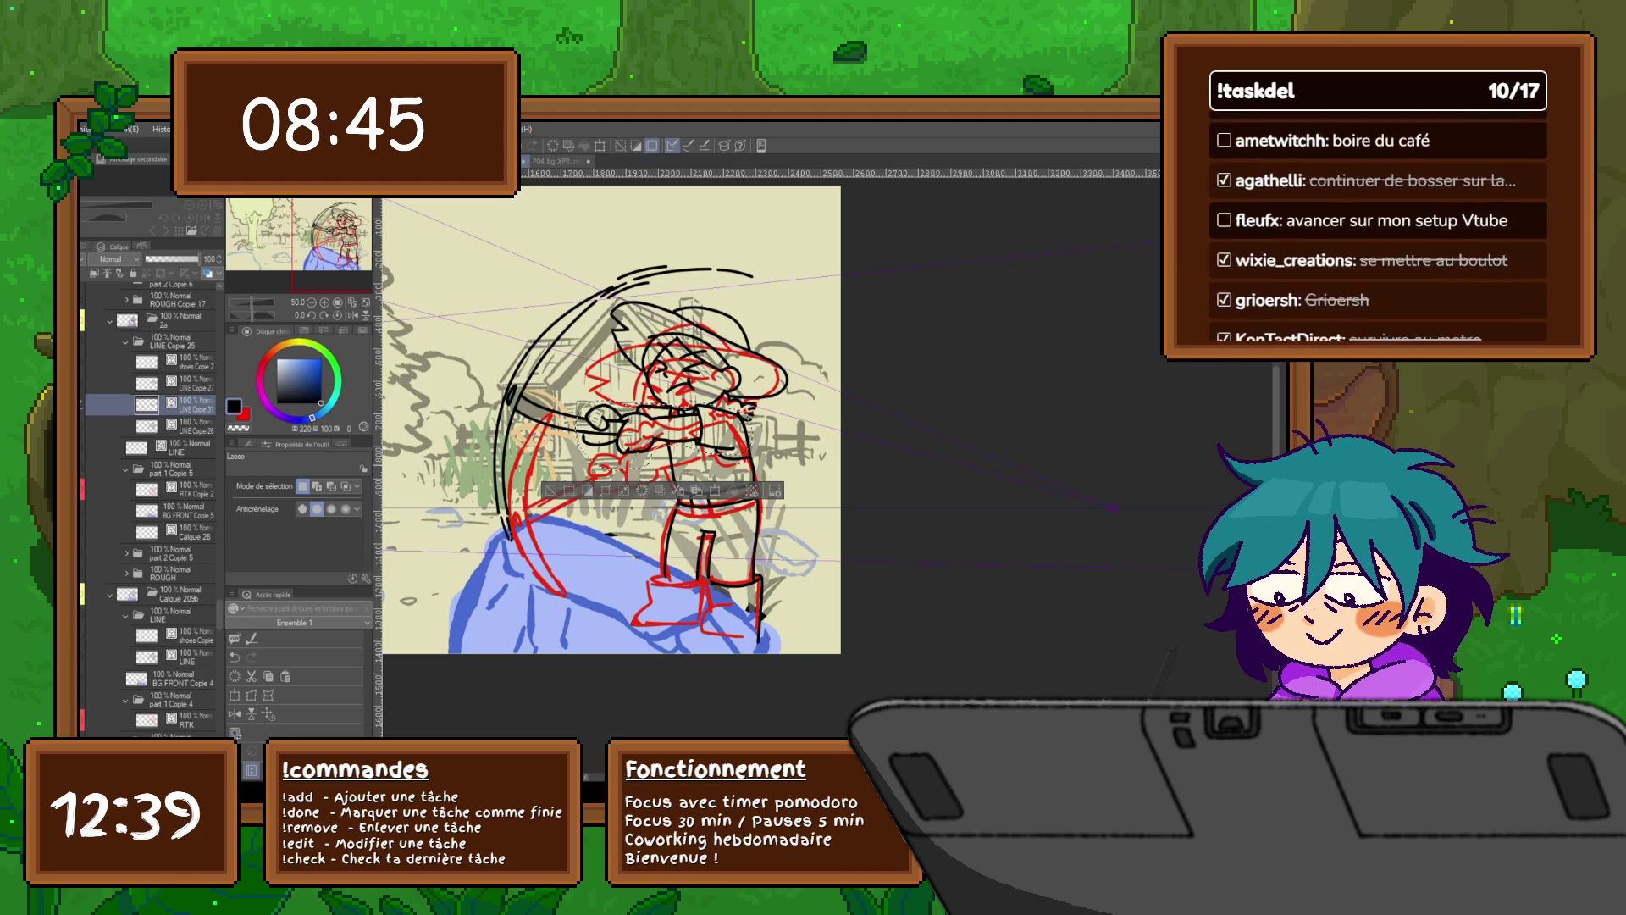
key(ctrl+comma)
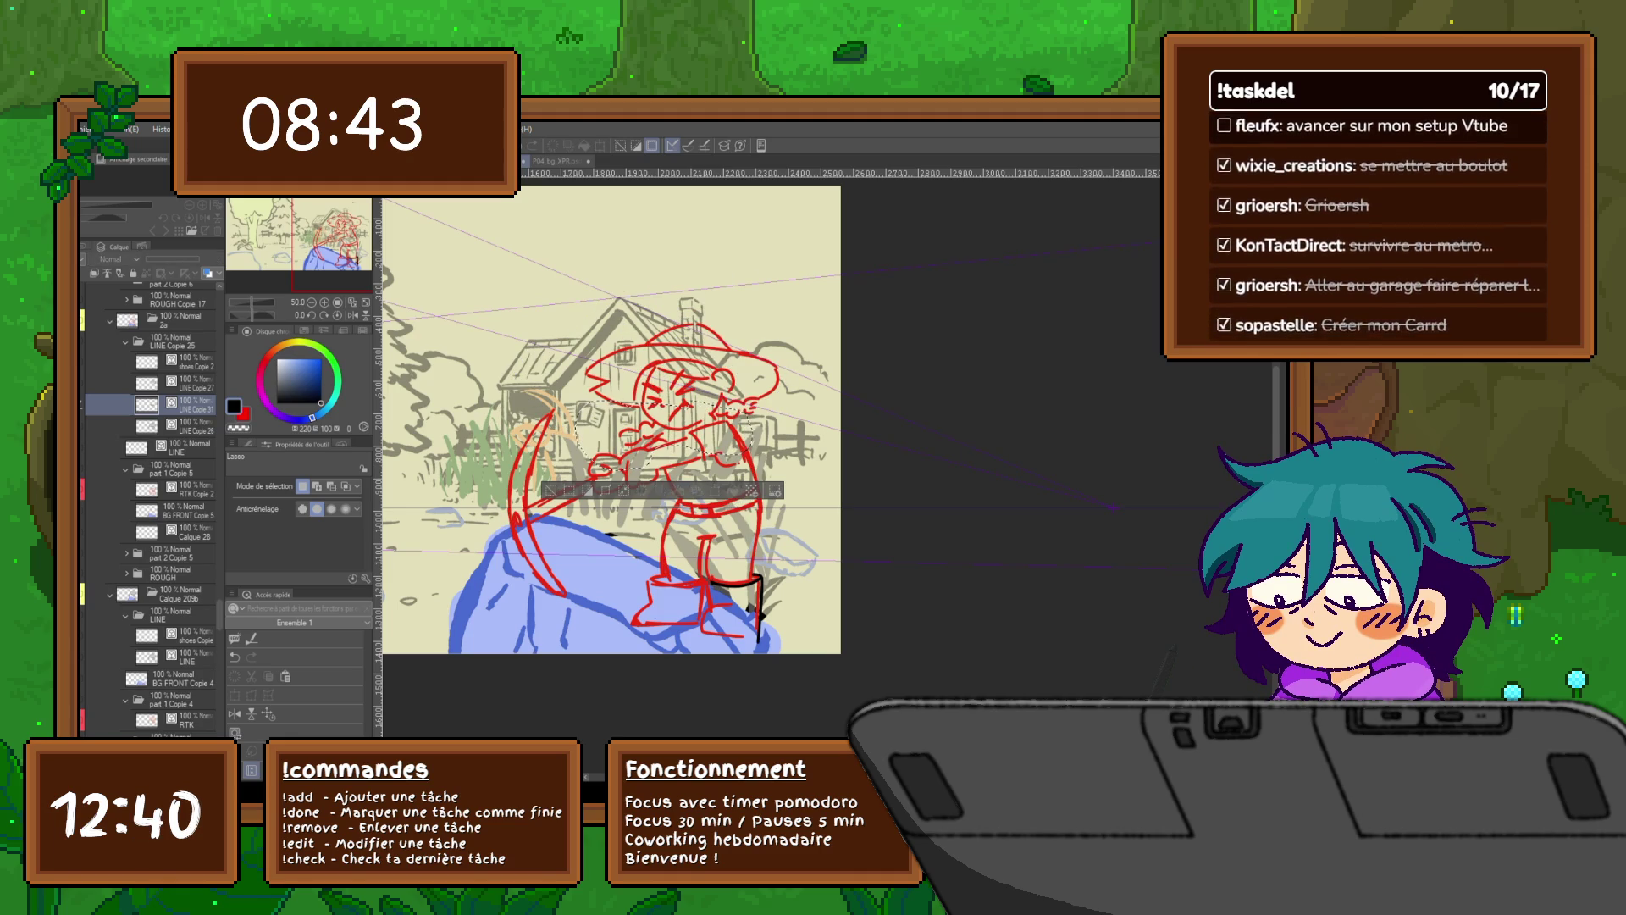
Step: Rotate the copied arms down-left and nudge them onto the red sketch
key(ctrl+d)
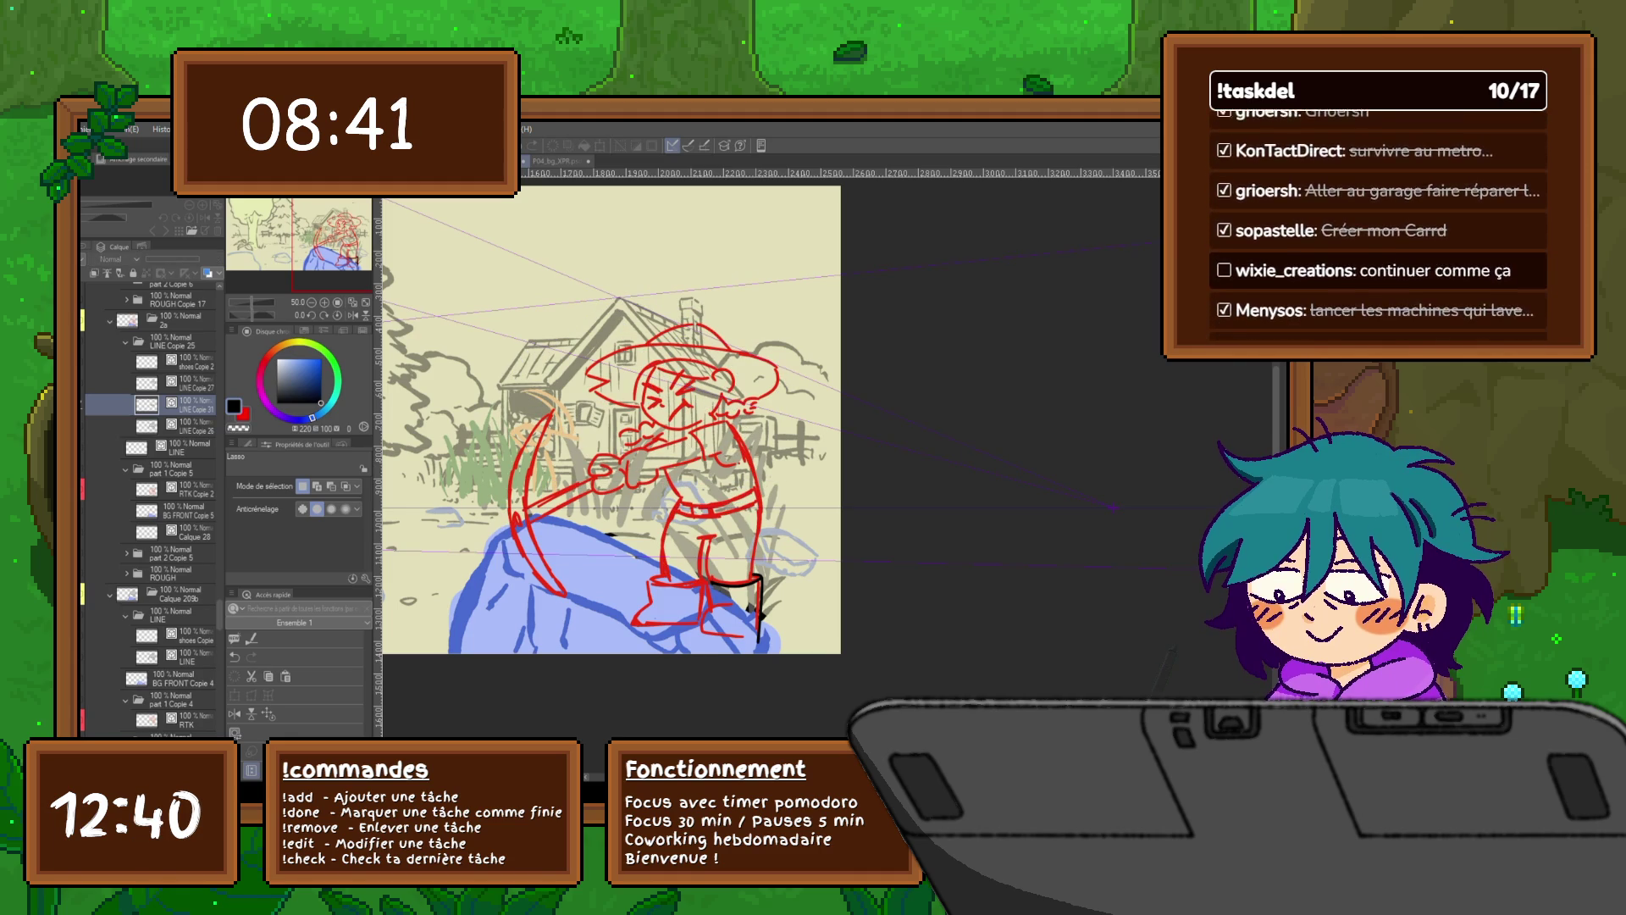
key(ctrl+comma)
key(ctrl+t)
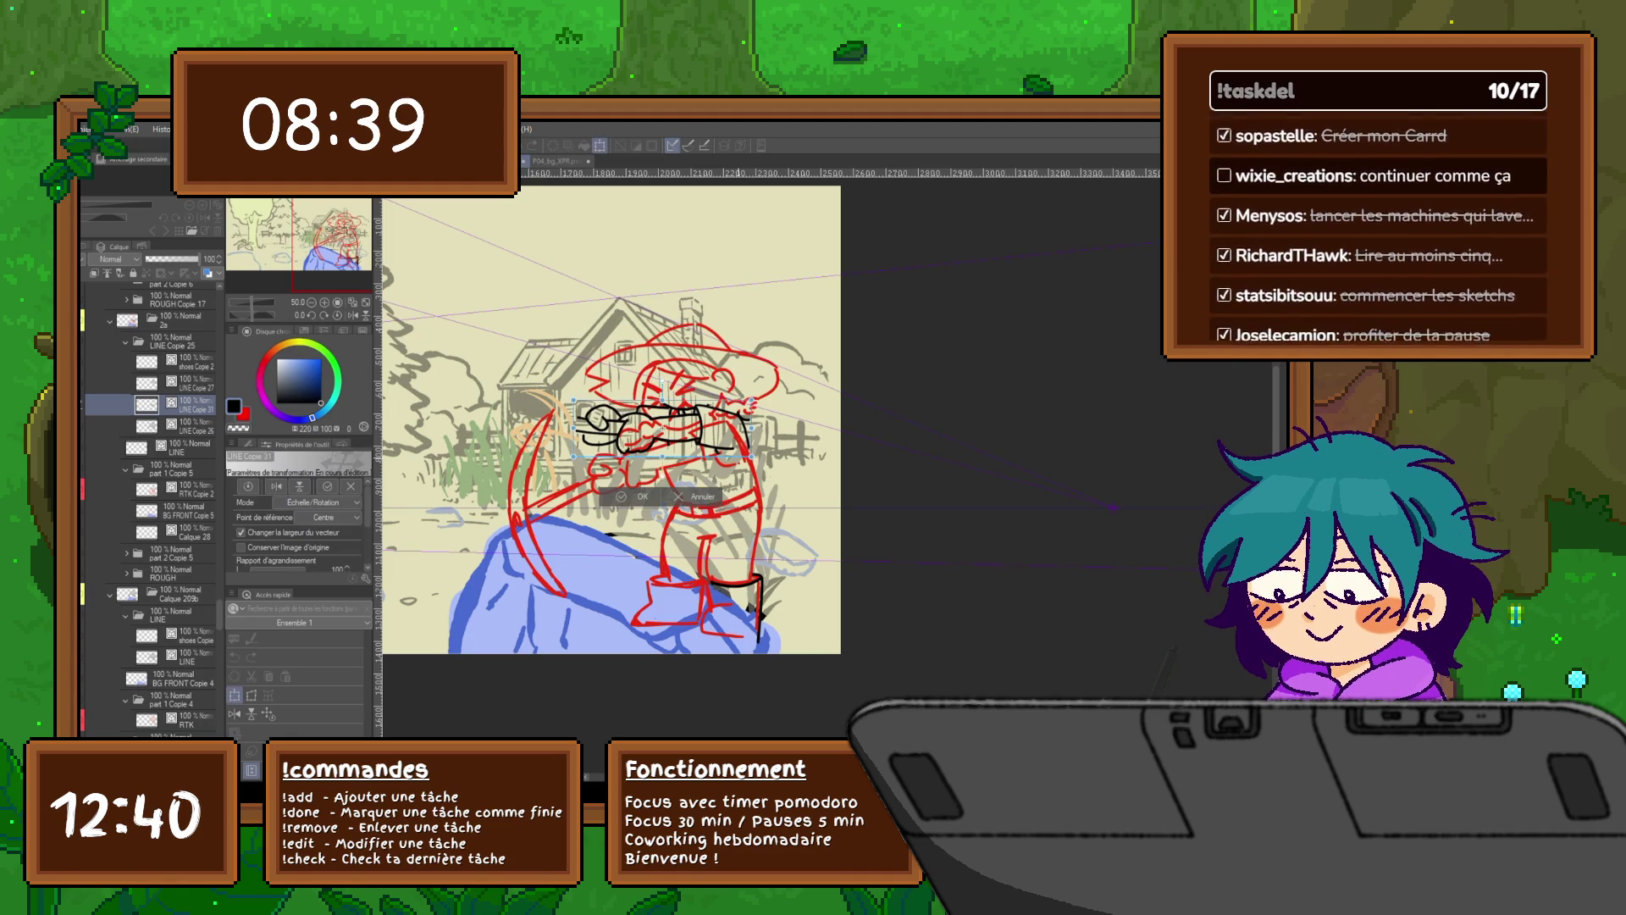
drag(663, 428, 743, 411)
drag(572, 419, 593, 470)
drag(744, 413, 750, 426)
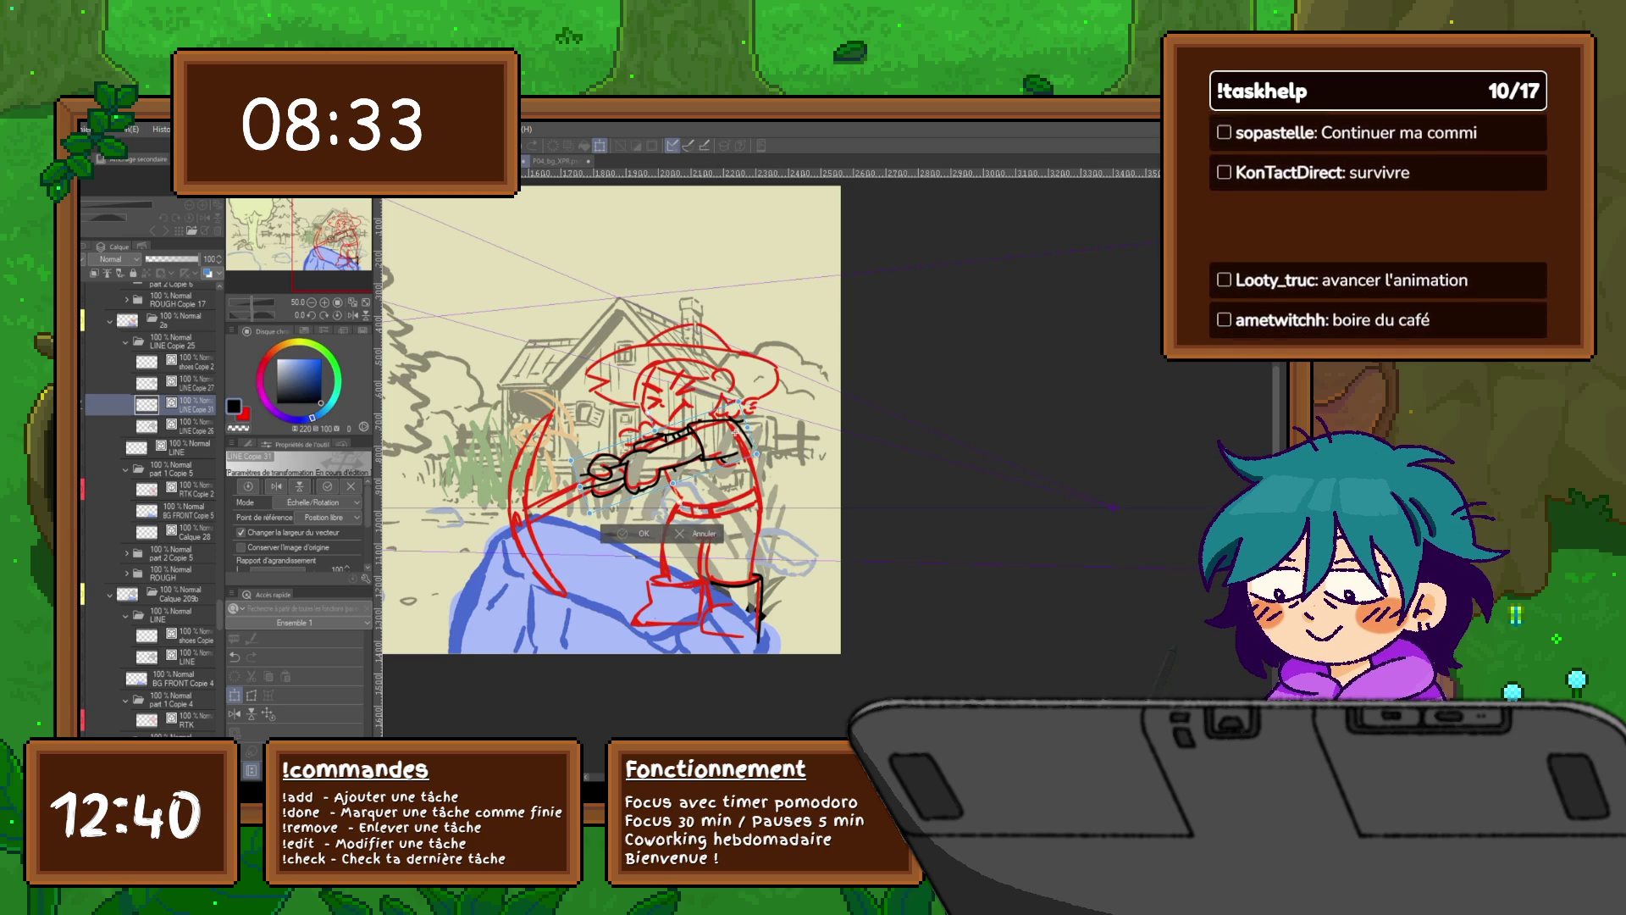
key(Return)
Step: Rotate the copied head down-left to match the sketch's pose
click(191, 382)
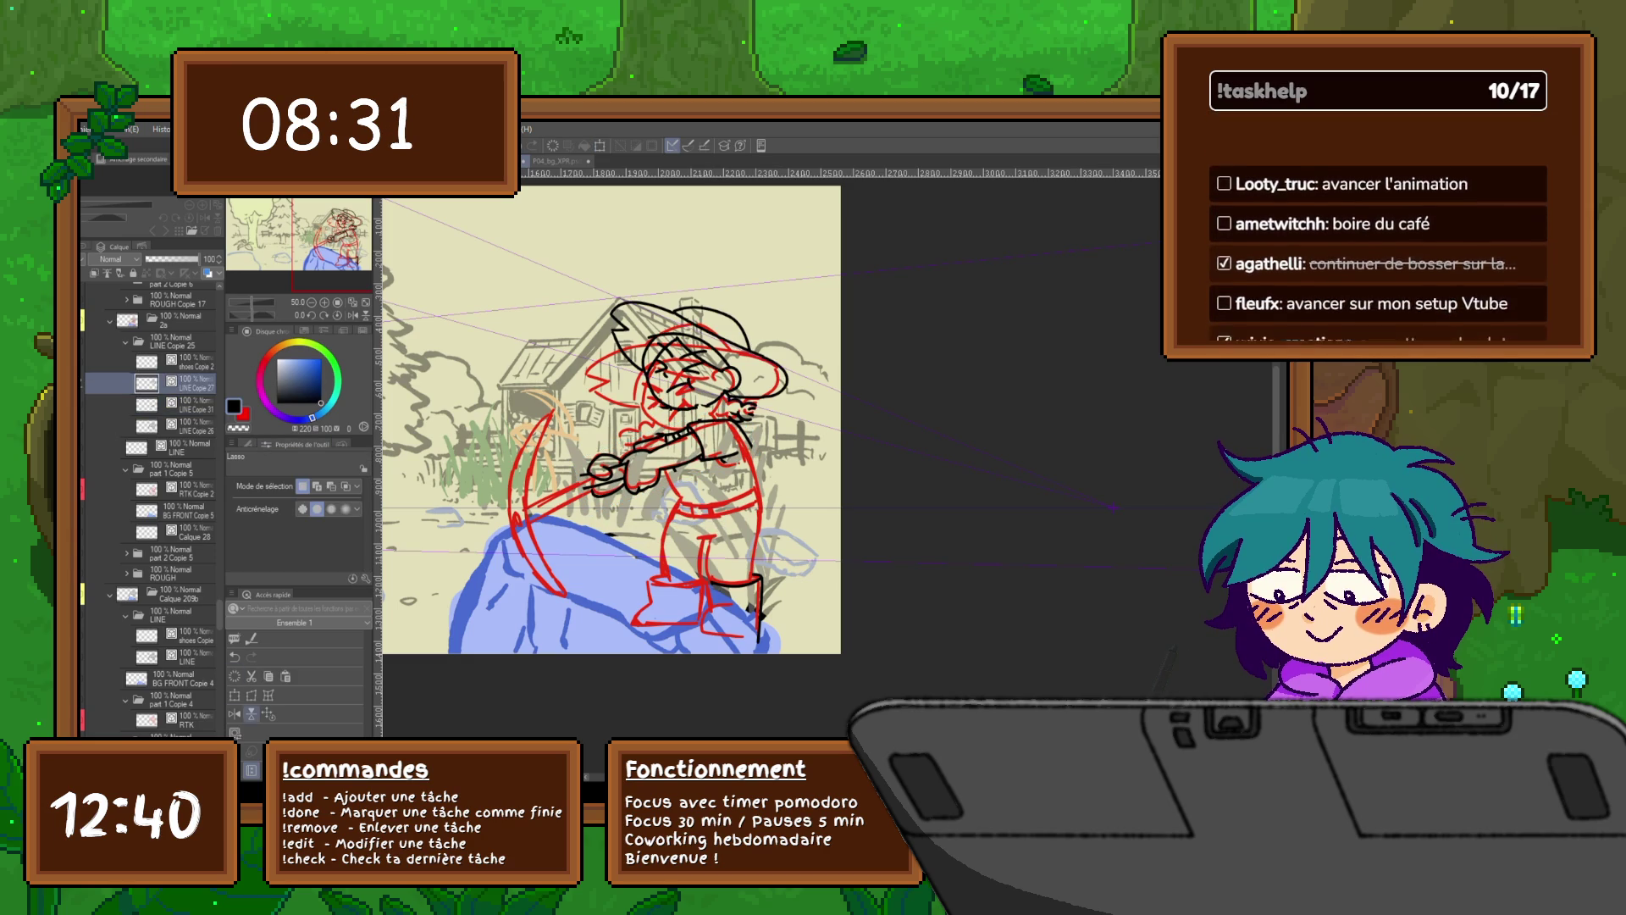
key(ctrl+t)
drag(694, 364, 689, 379)
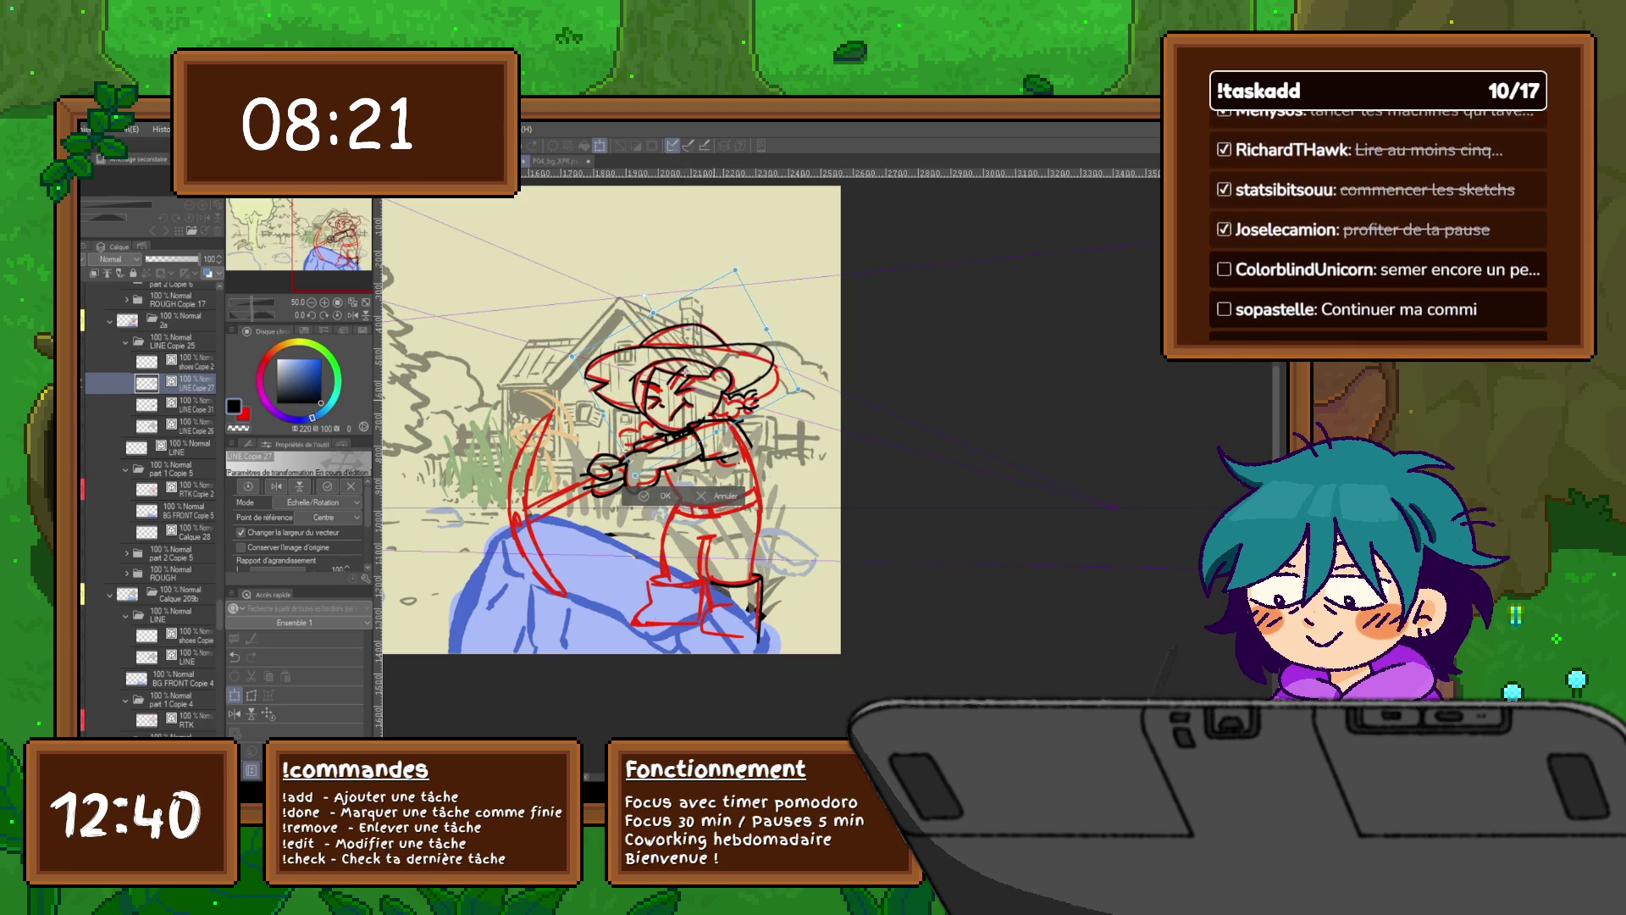
key(Return)
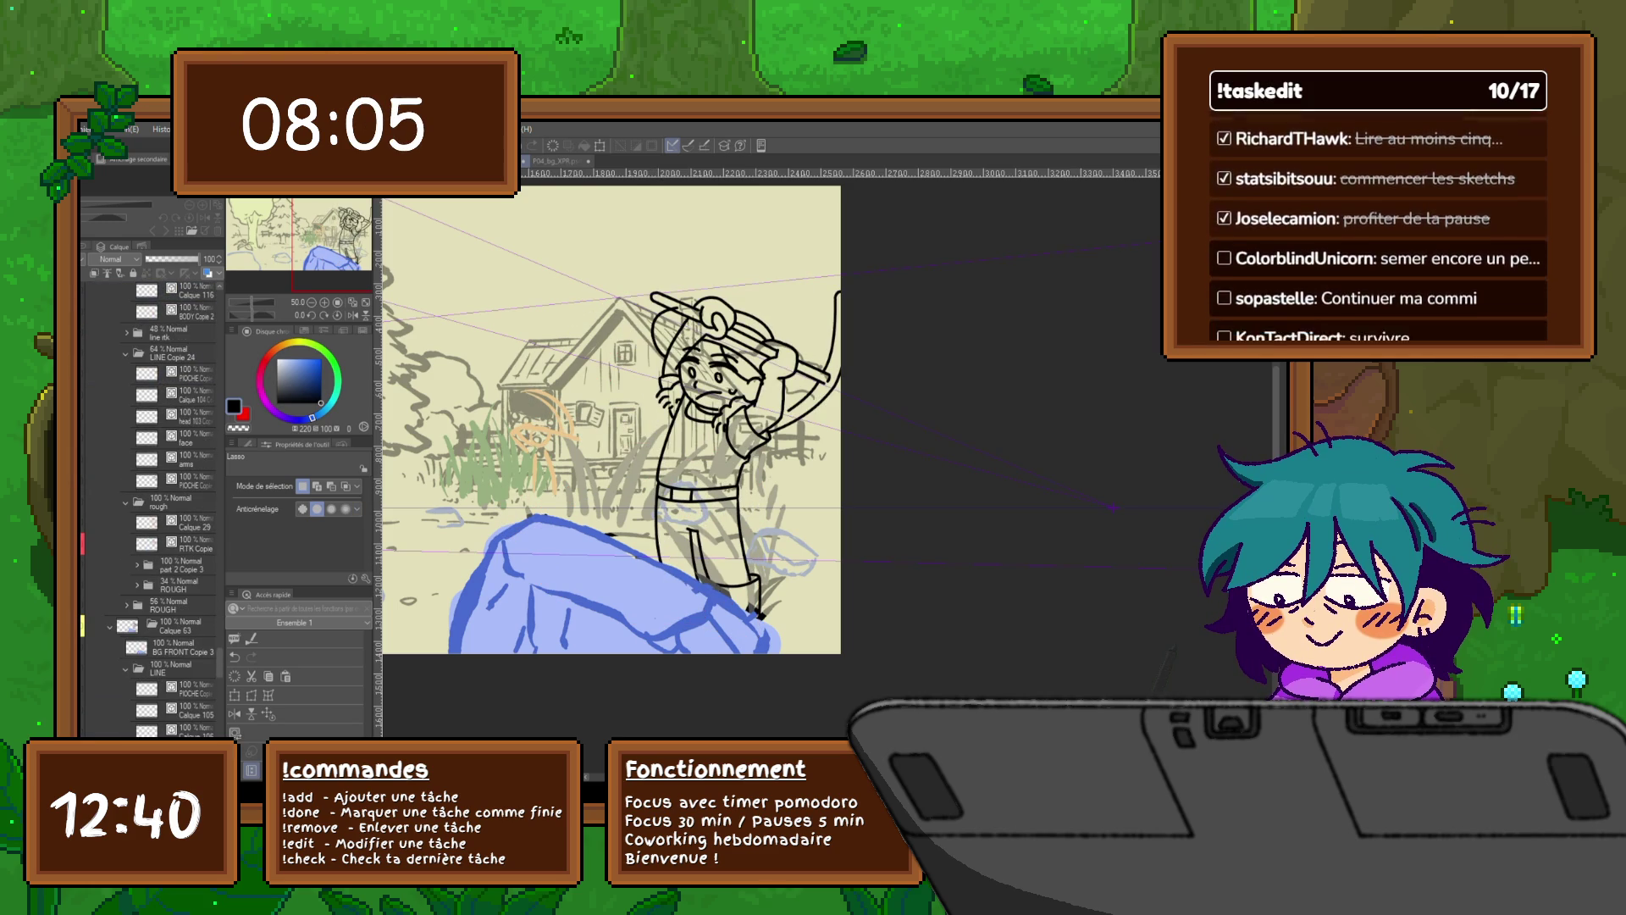
Step: Paste the other frame's pickaxe swing lines here and rotate them into place down-left
scroll(147, 508, down, 1)
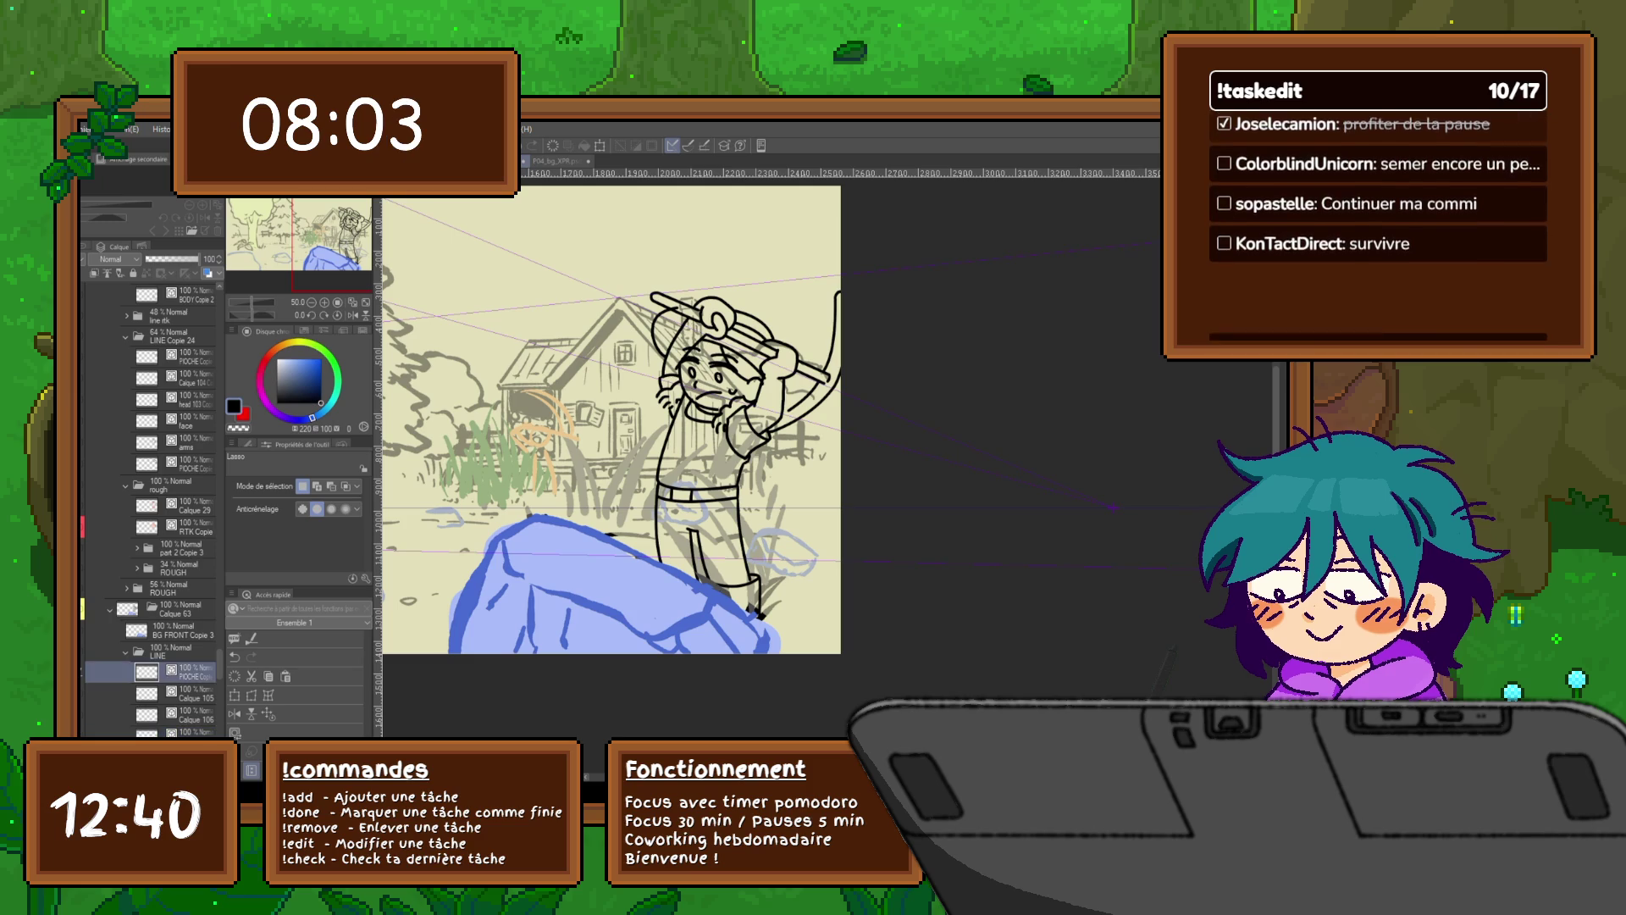
click(178, 672)
key(ctrl+Tab)
key(ctrl+Tab)
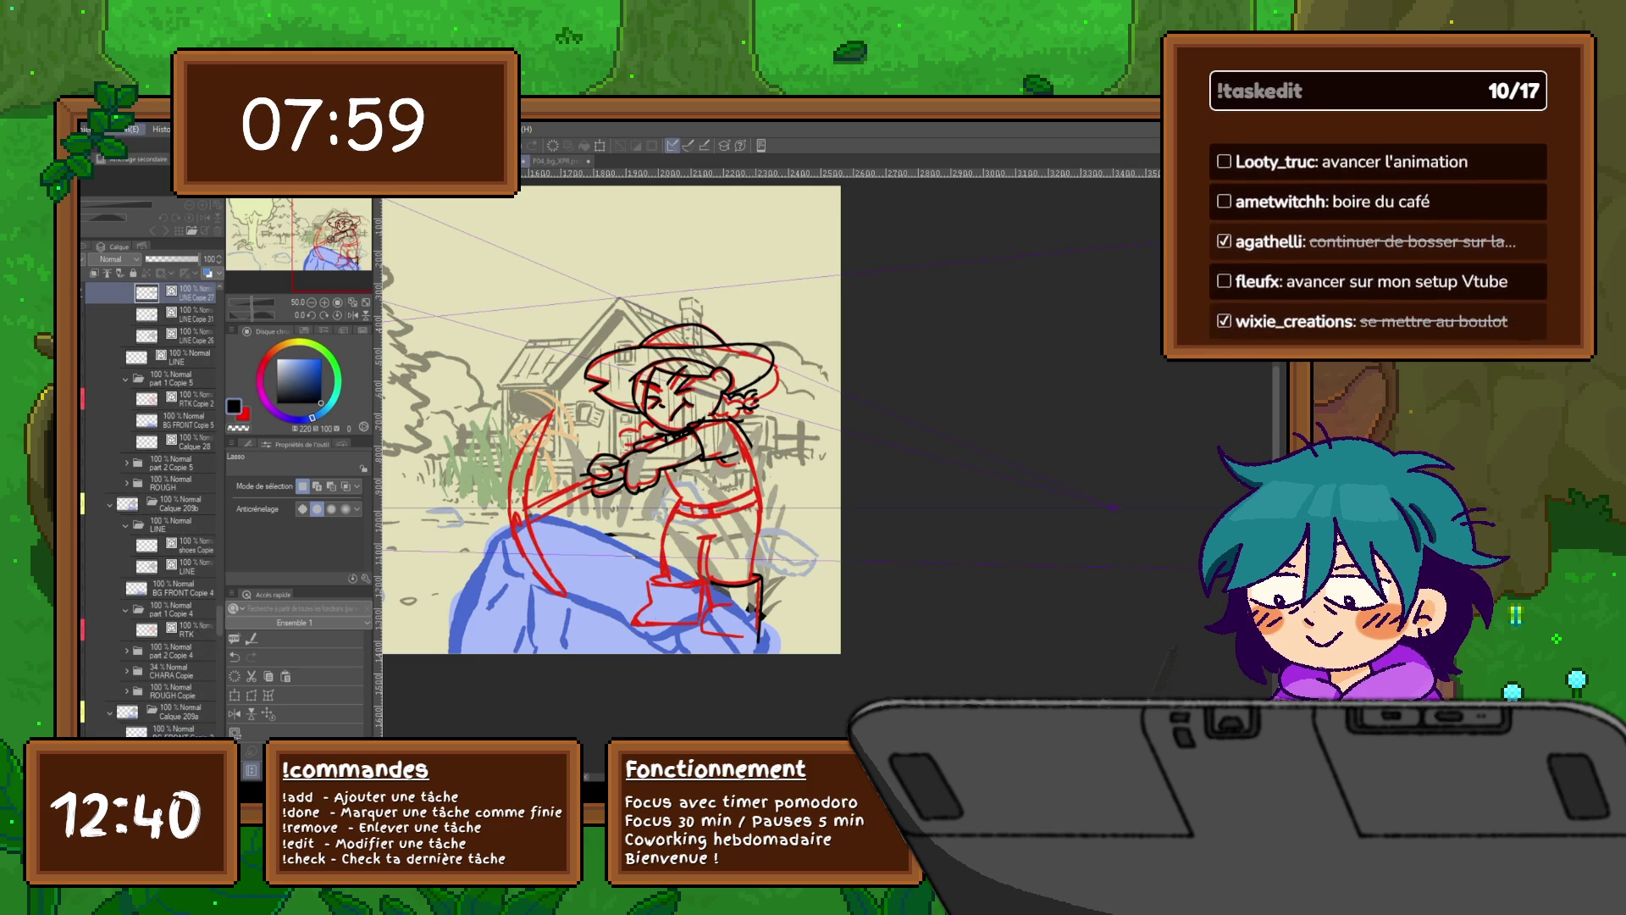
key(ctrl+v)
key(ctrl+t)
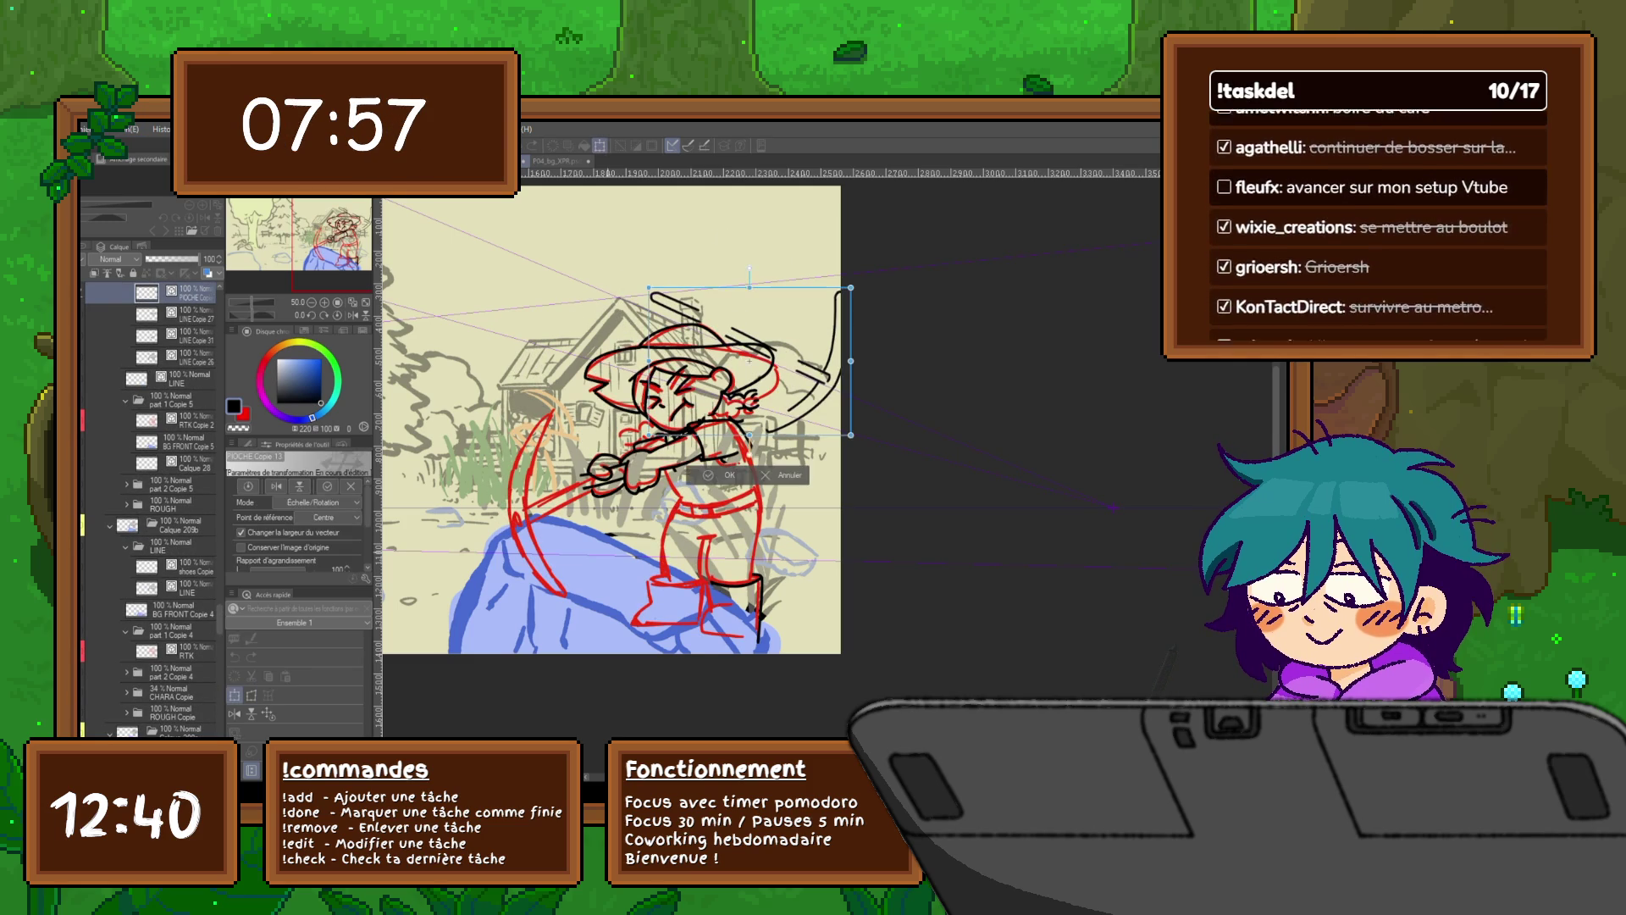
drag(720, 407, 550, 534)
mouse_move(542, 474)
mouse_down()
mouse_move(510, 555)
mouse_move(559, 627)
mouse_up()
key(Return)
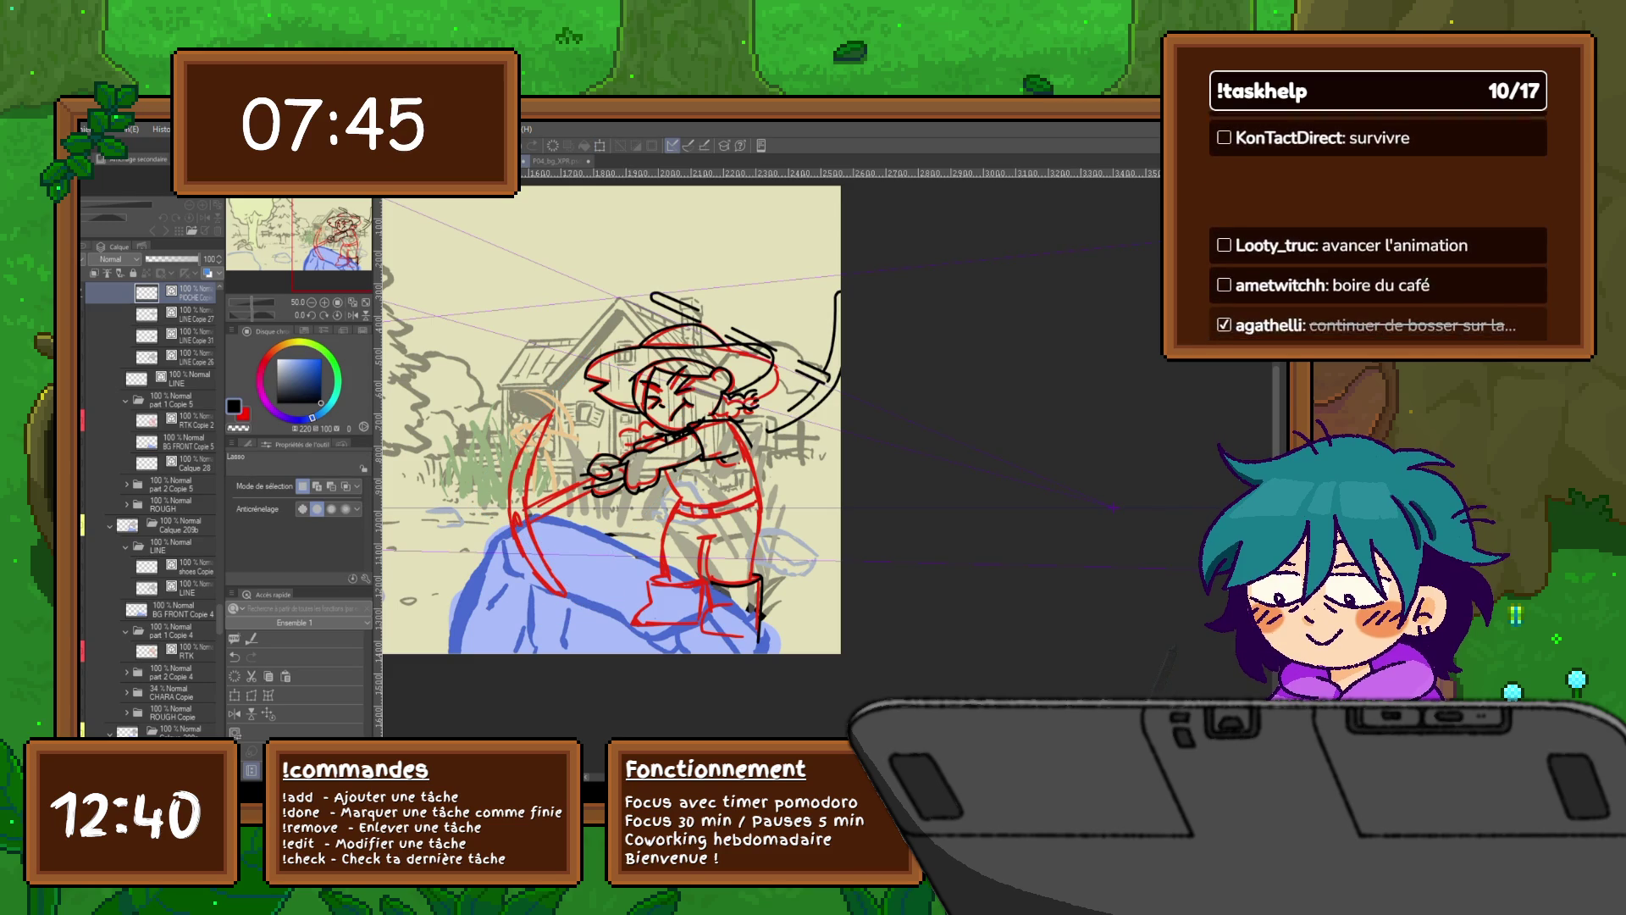
Step: Undo the pasted swing lines and add a fresh empty layer on top
key(ctrl+z)
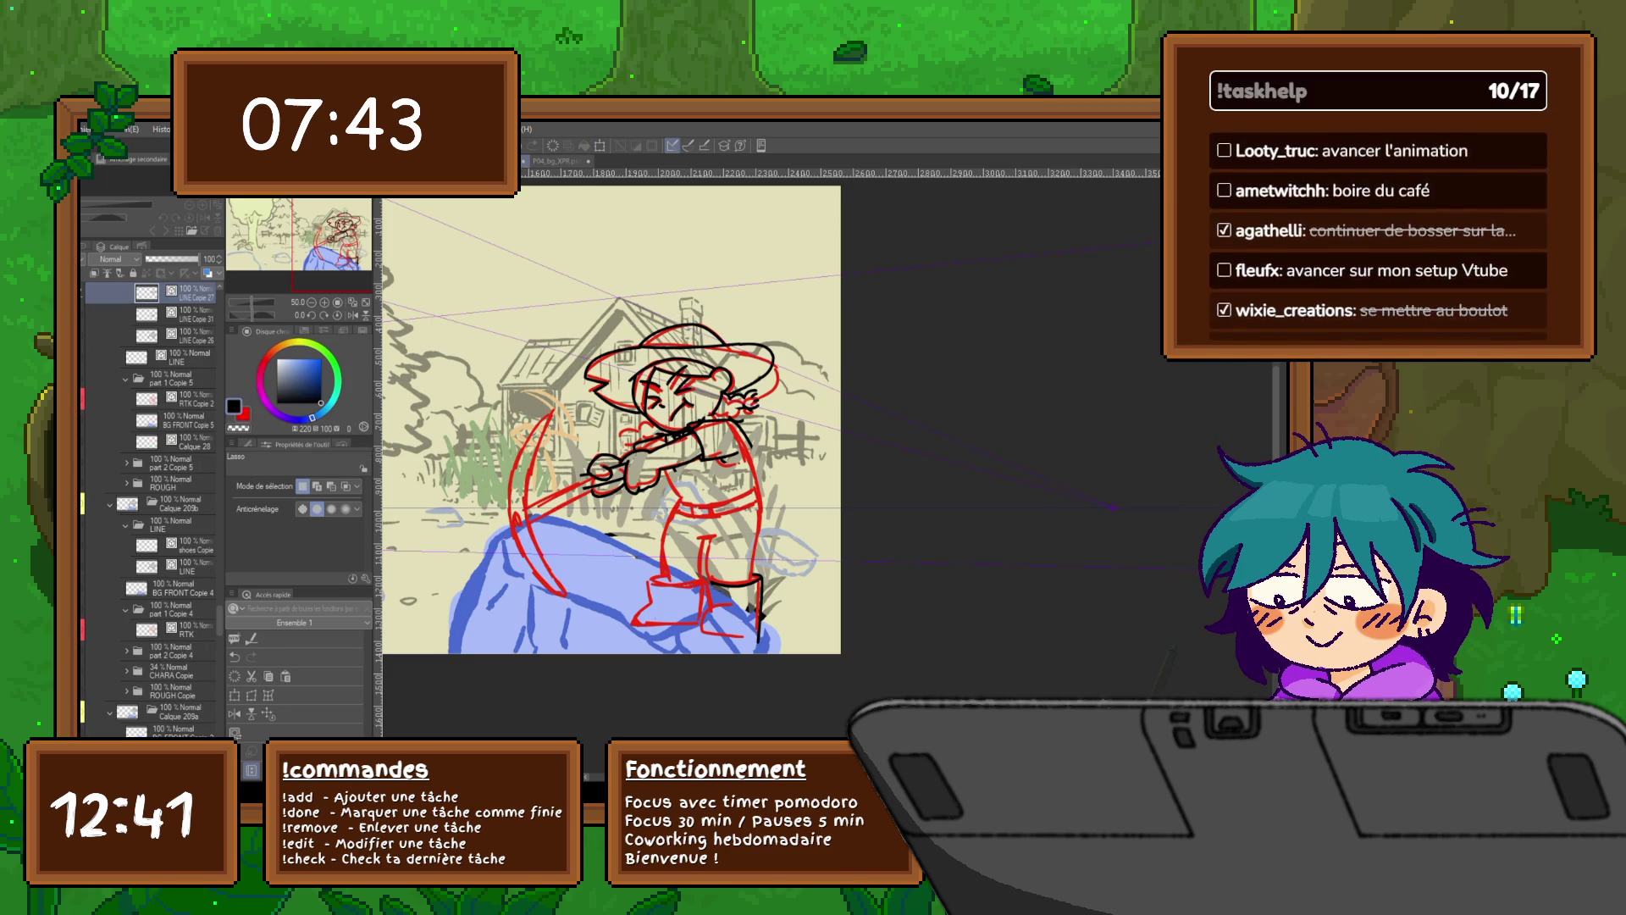
key(ctrl+shift+n)
key(ctrl+plus)
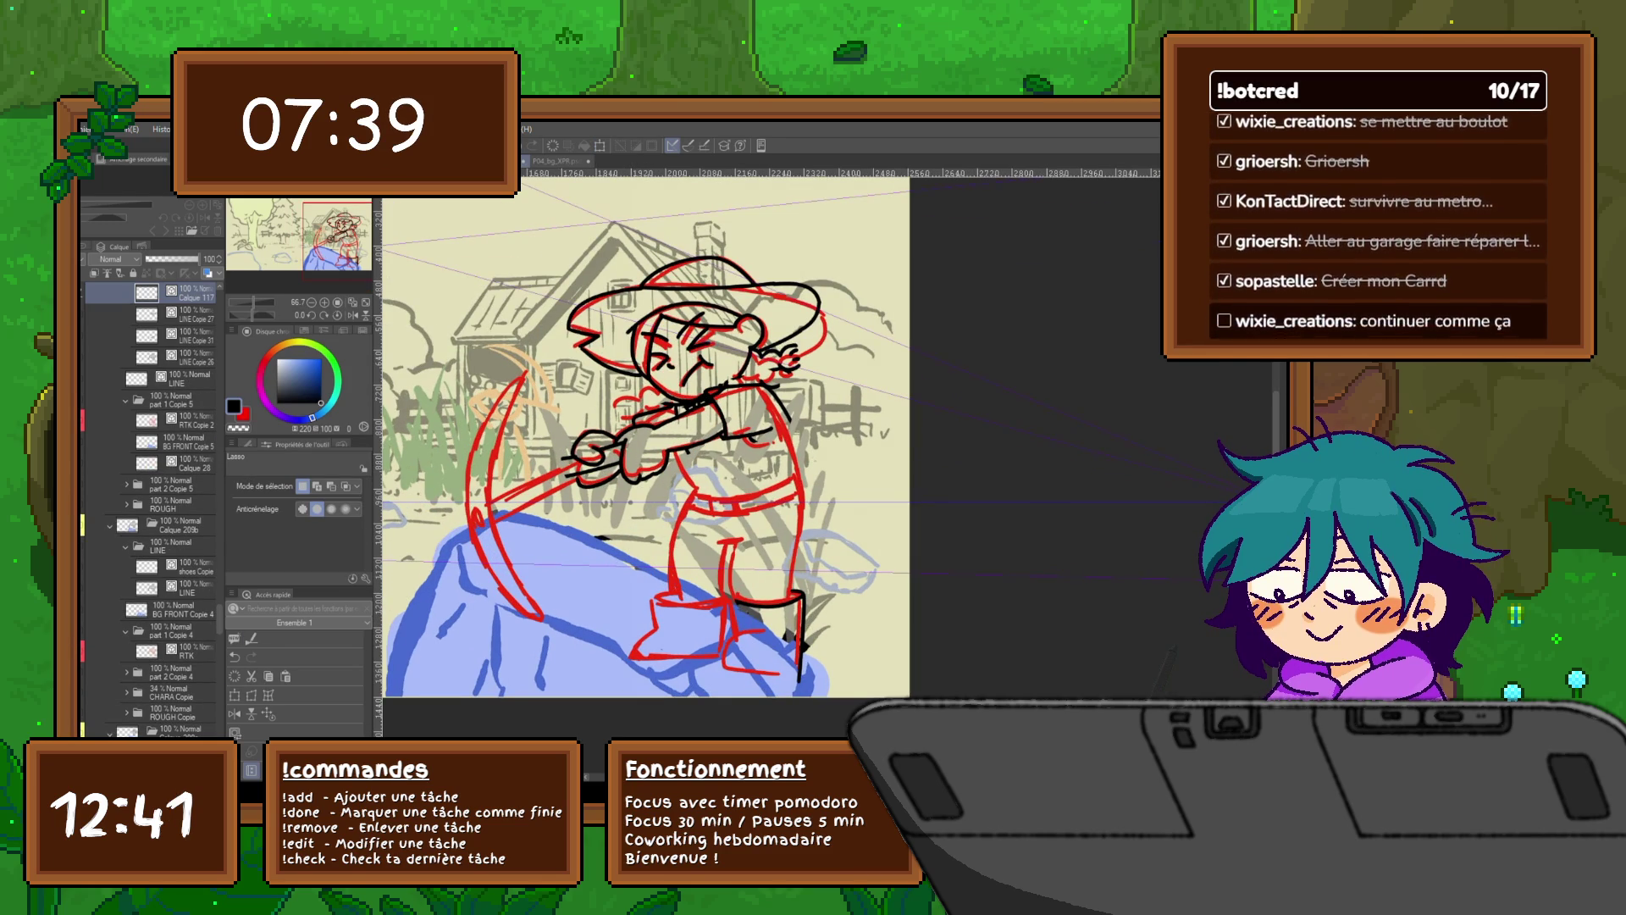
Step: Toggle the black arms layer and compare it with the complete LINE folder line art
scroll(148, 508, down, 1)
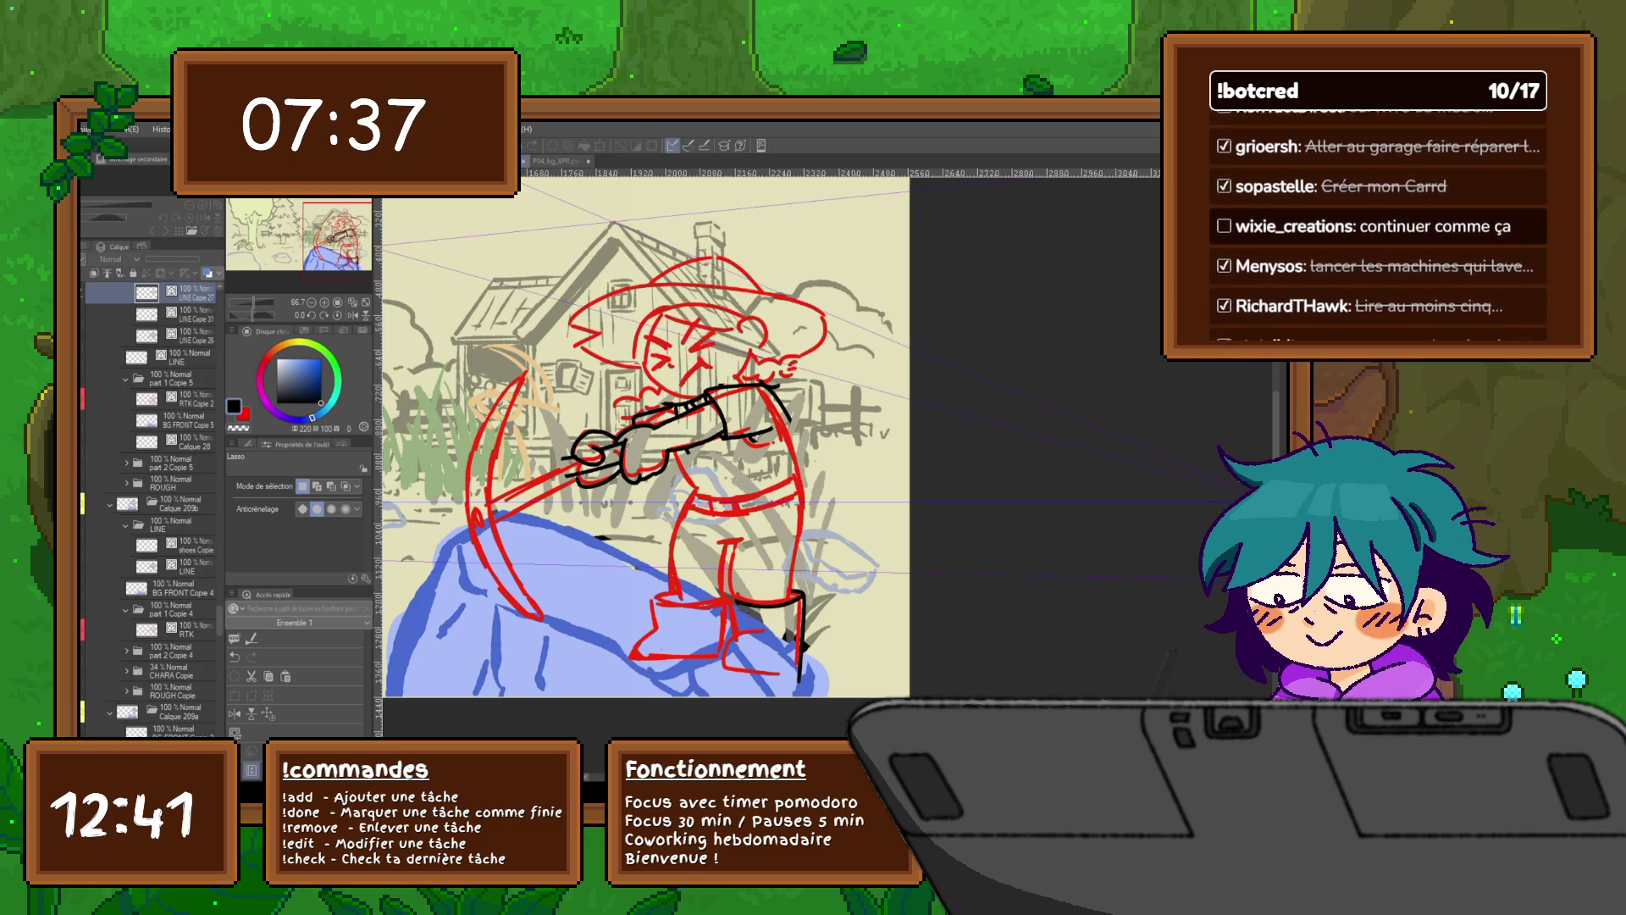
key(Delete)
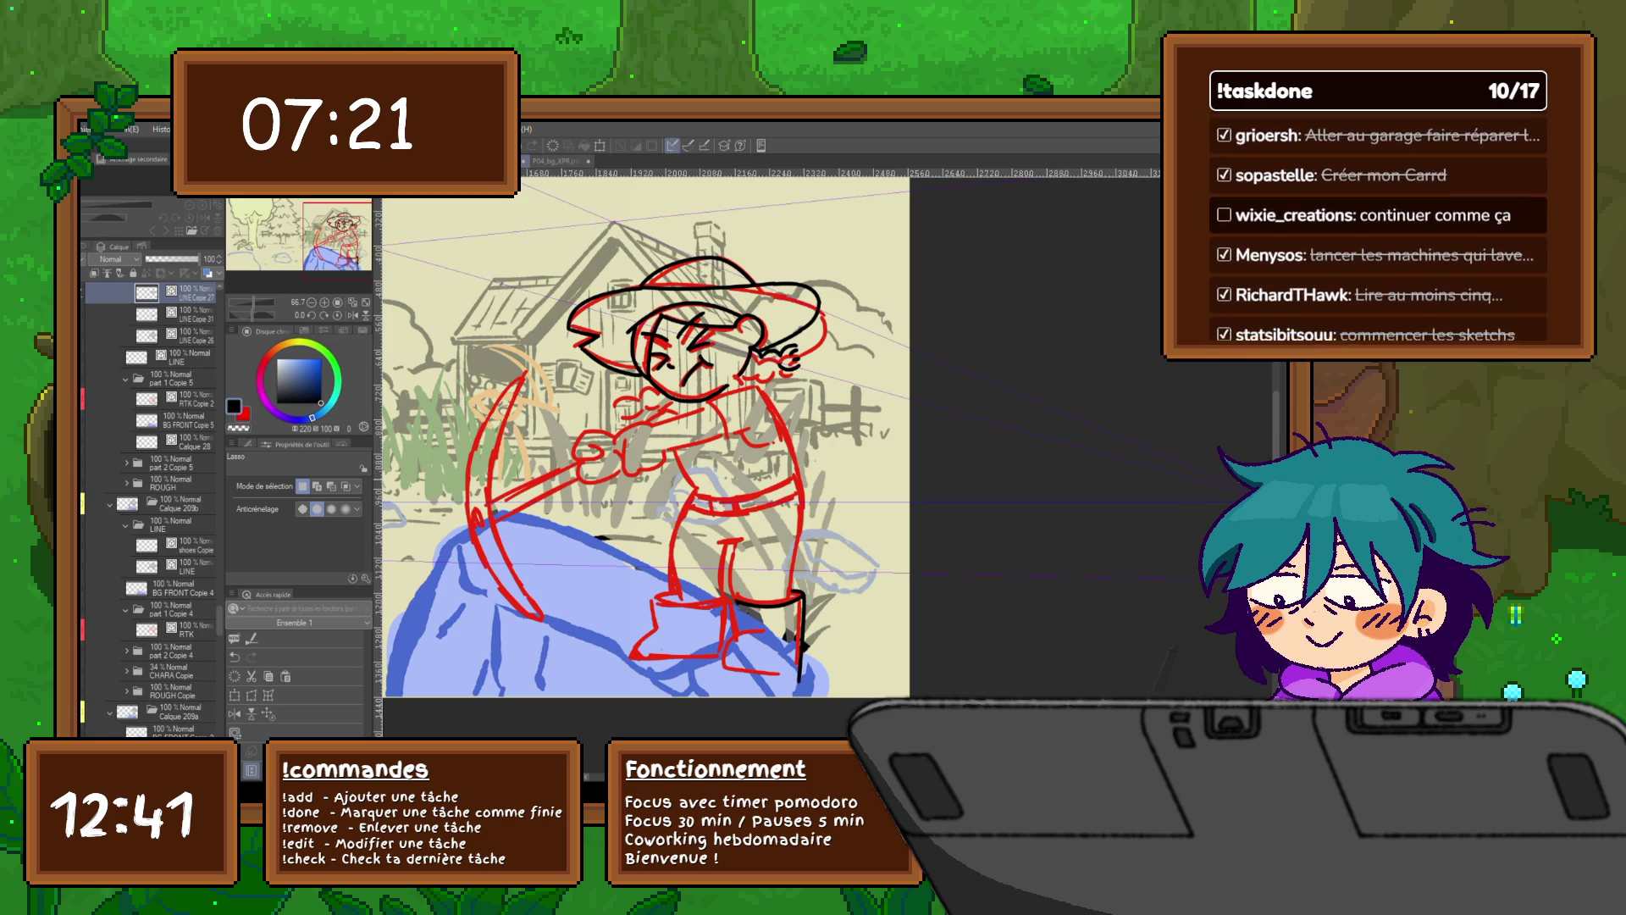
click(191, 314)
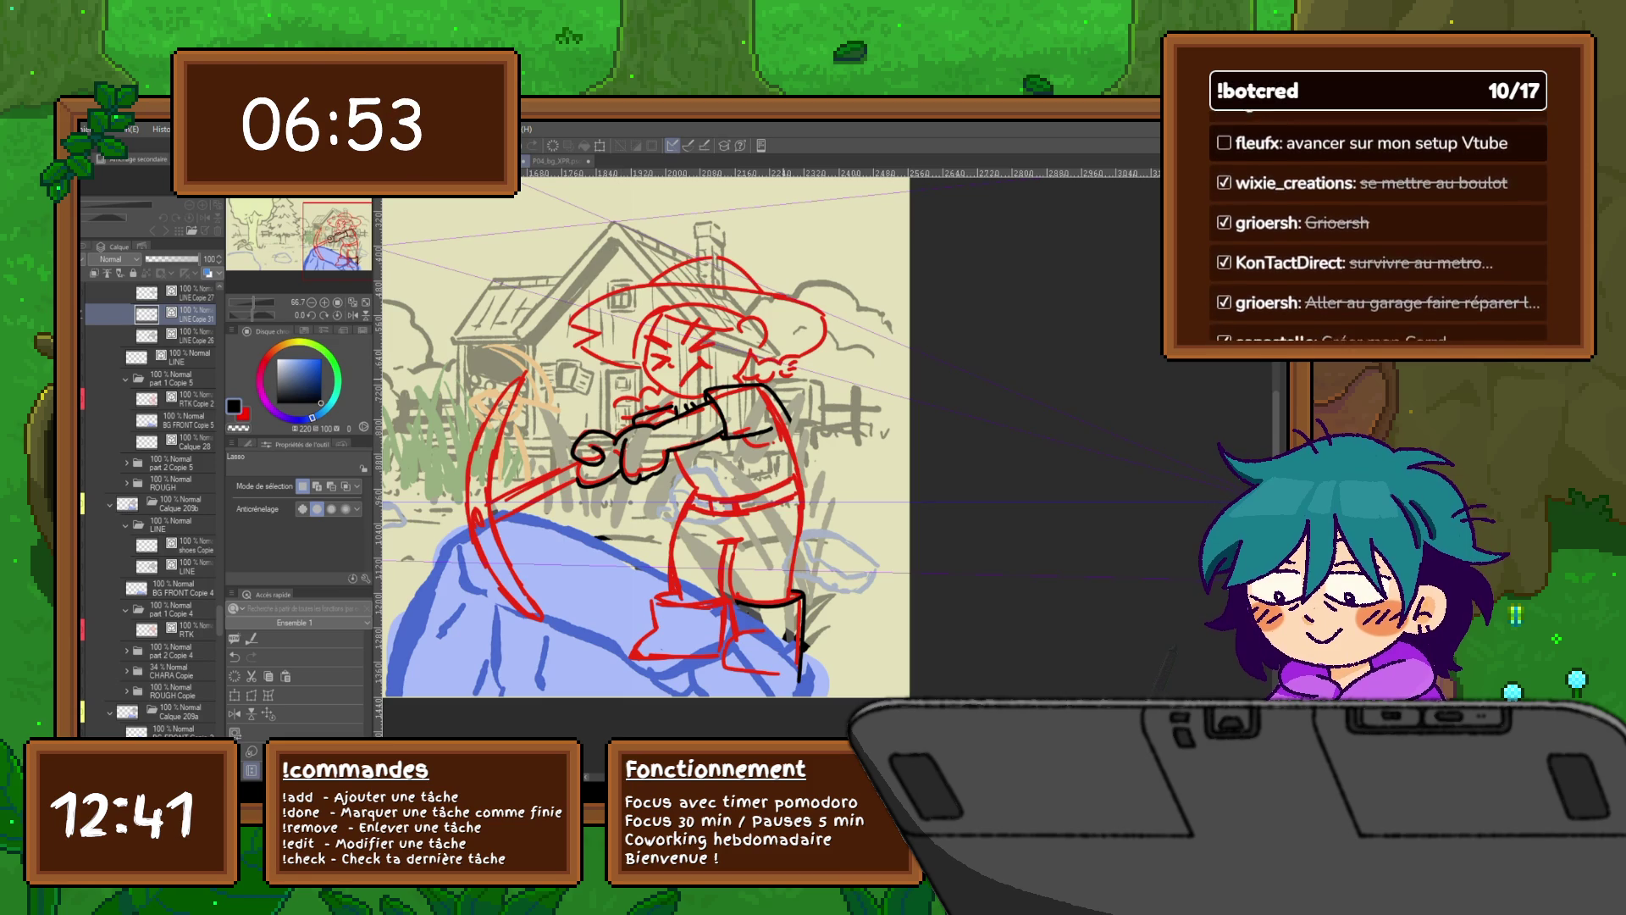
click(173, 524)
click(191, 314)
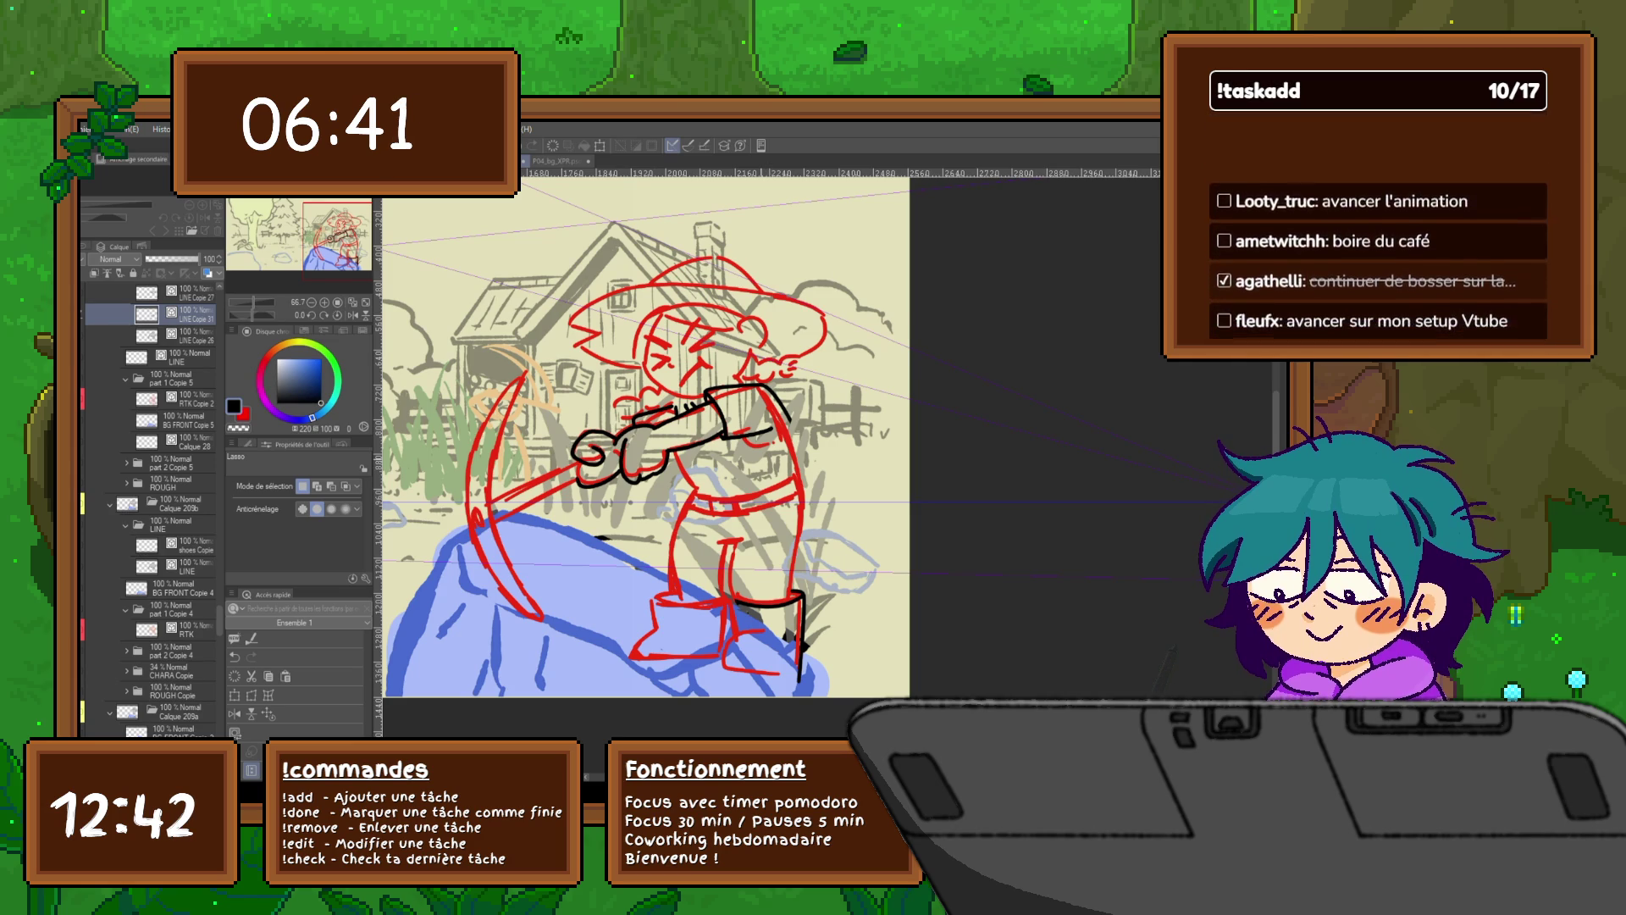
Step: With the felt pen, ink the hat, face and arms on a new layer above shoes Copie 2
key(p)
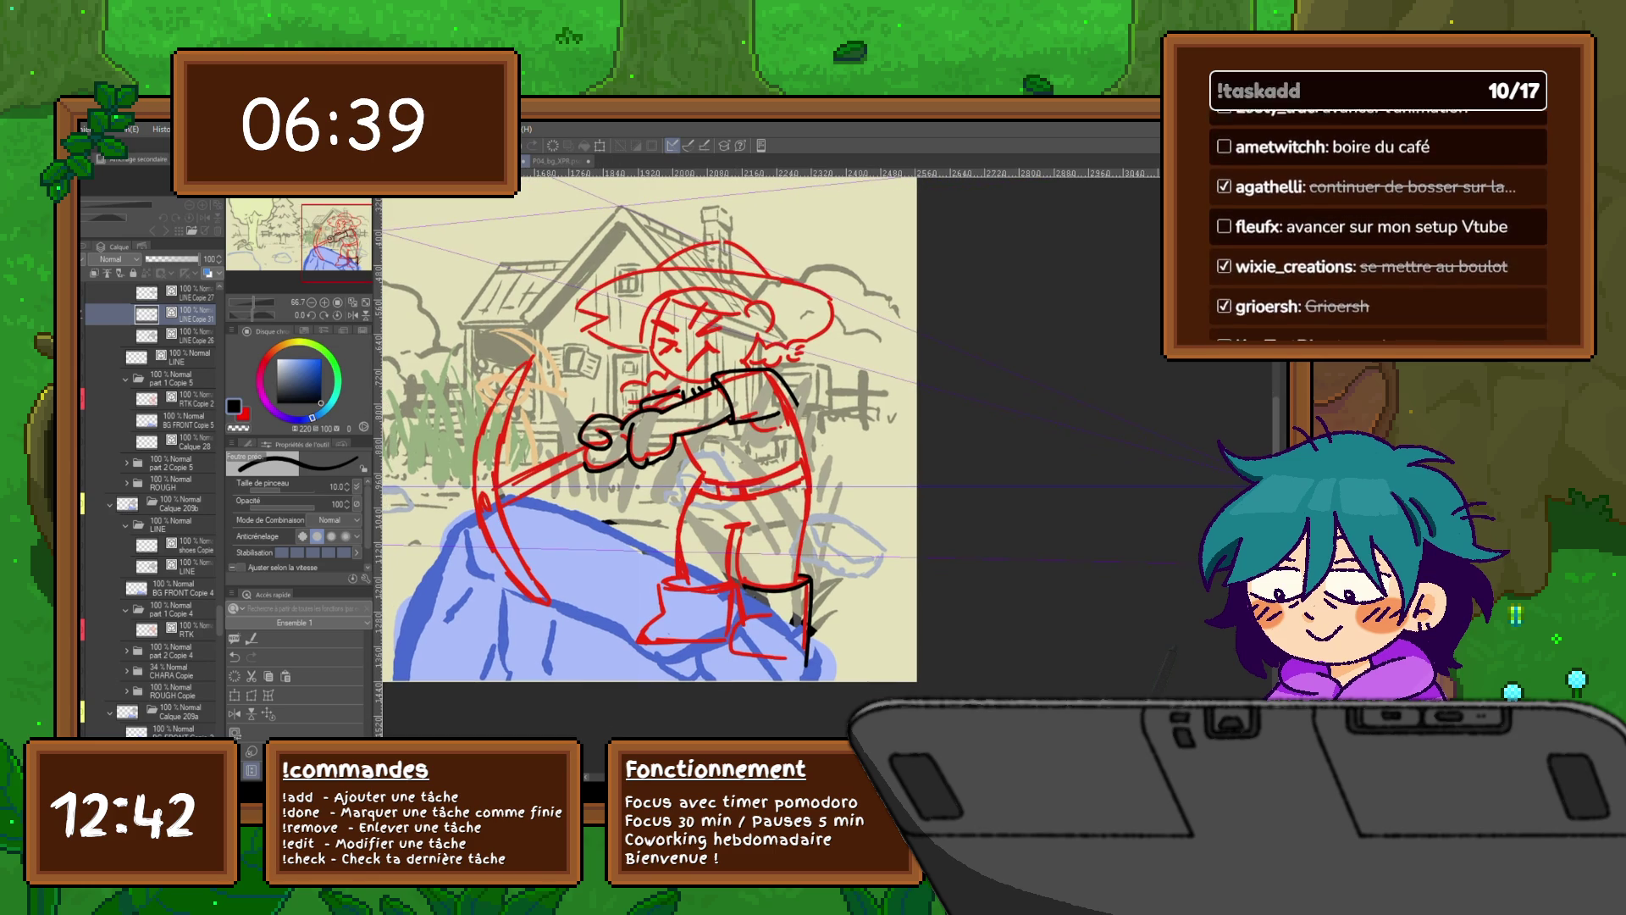
scroll(151, 509, up, 3)
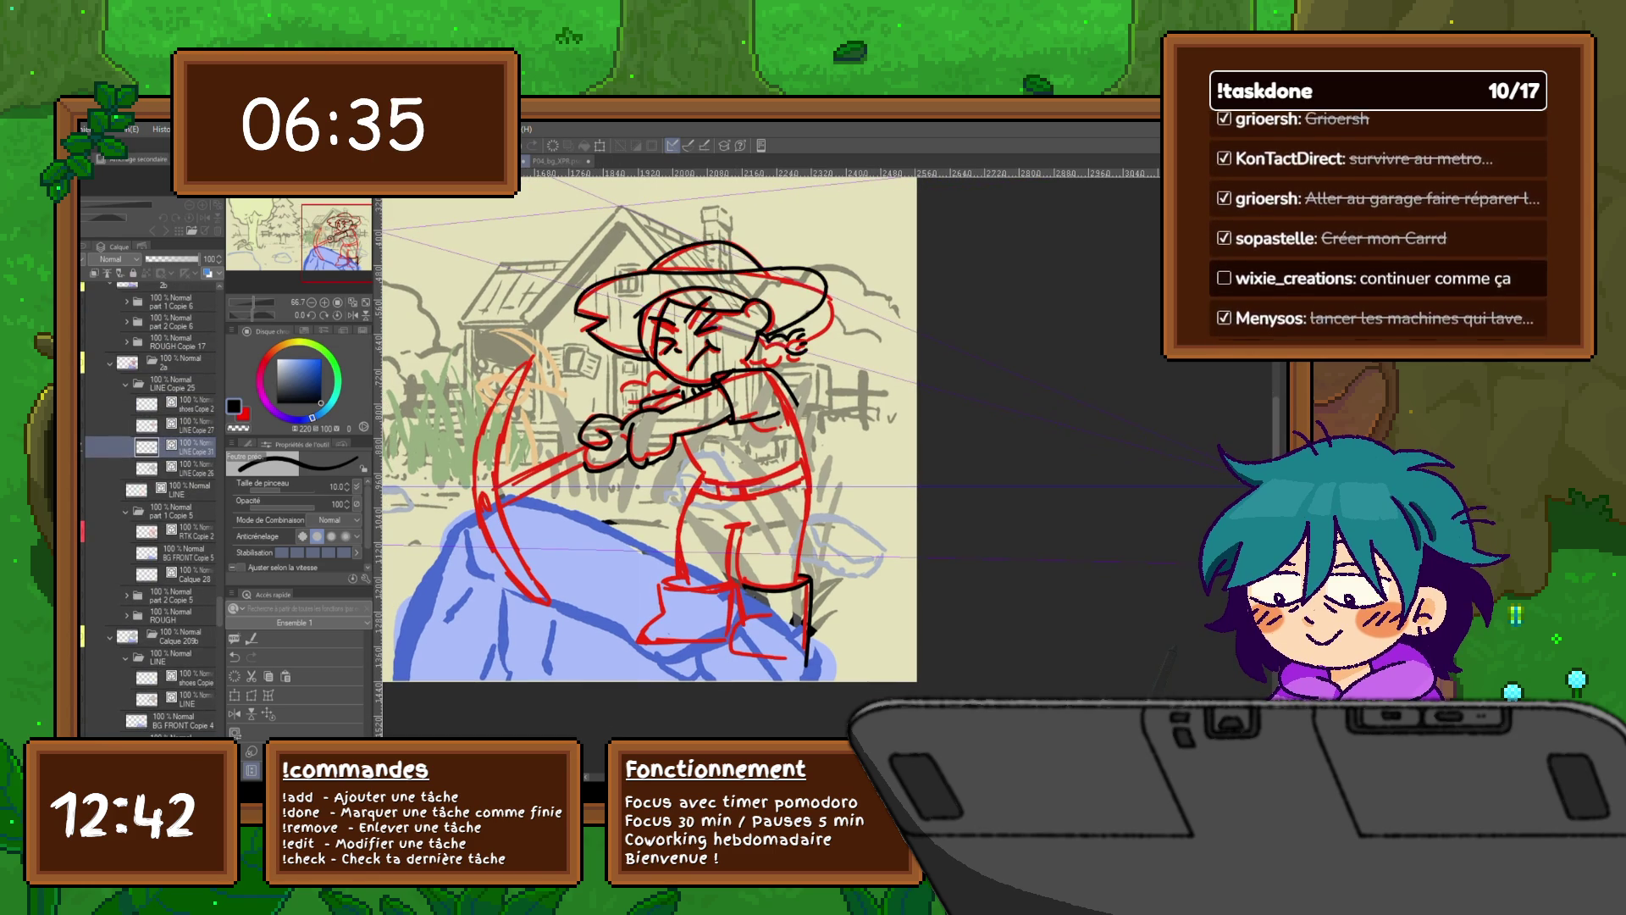
click(190, 404)
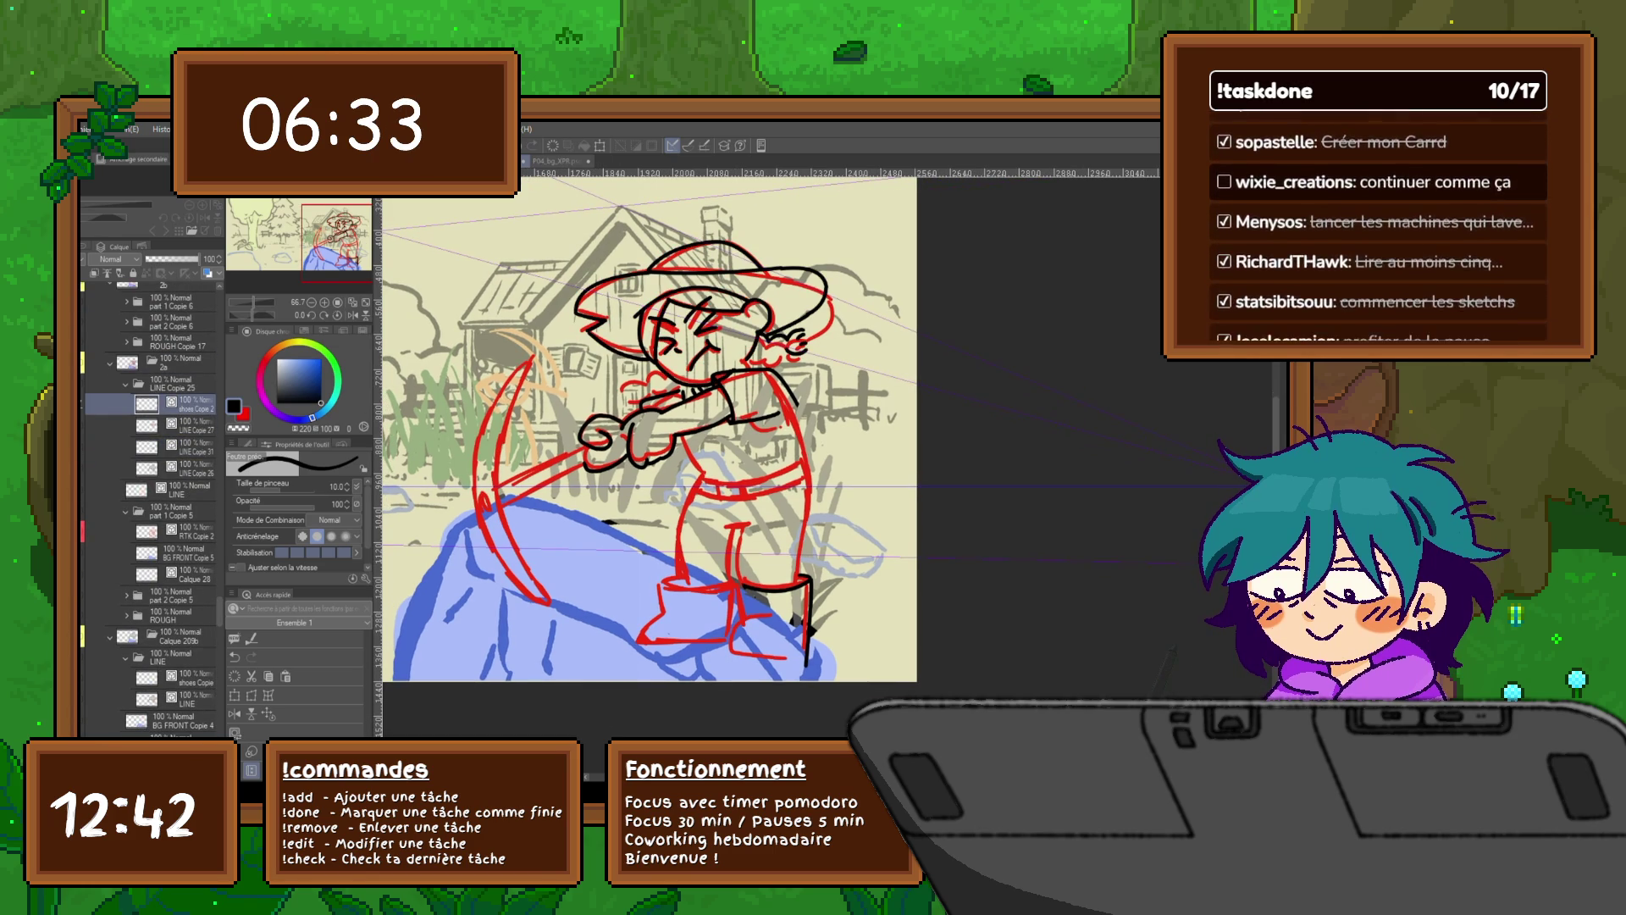
key(ctrl+shift+n)
drag(644, 423, 580, 457)
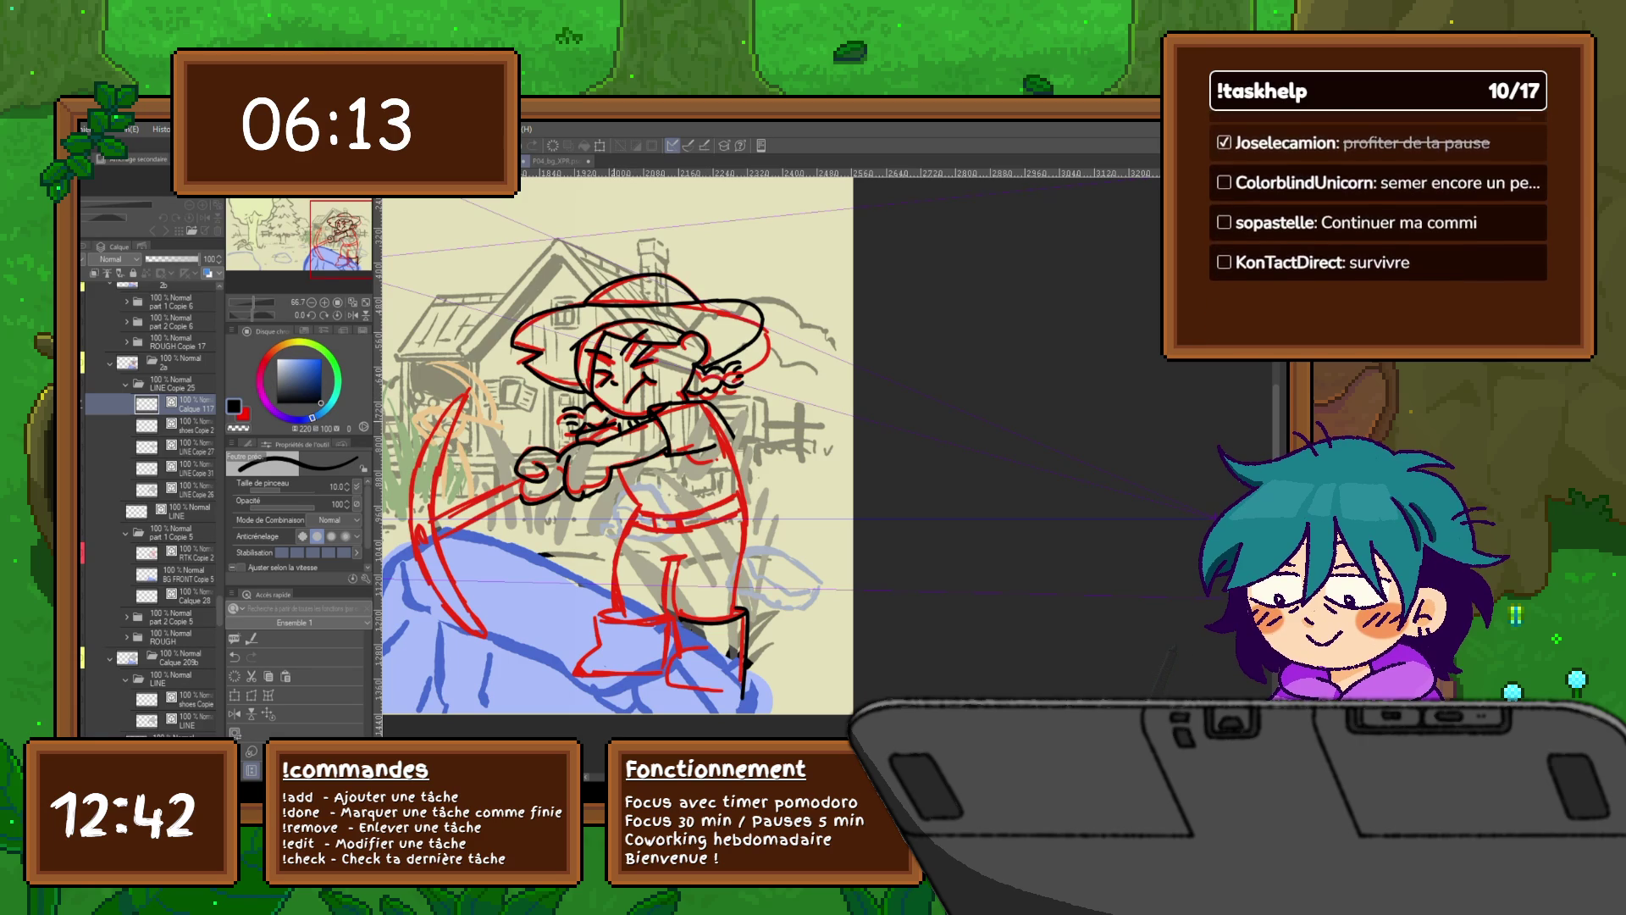
scroll(614, 440, down, 1)
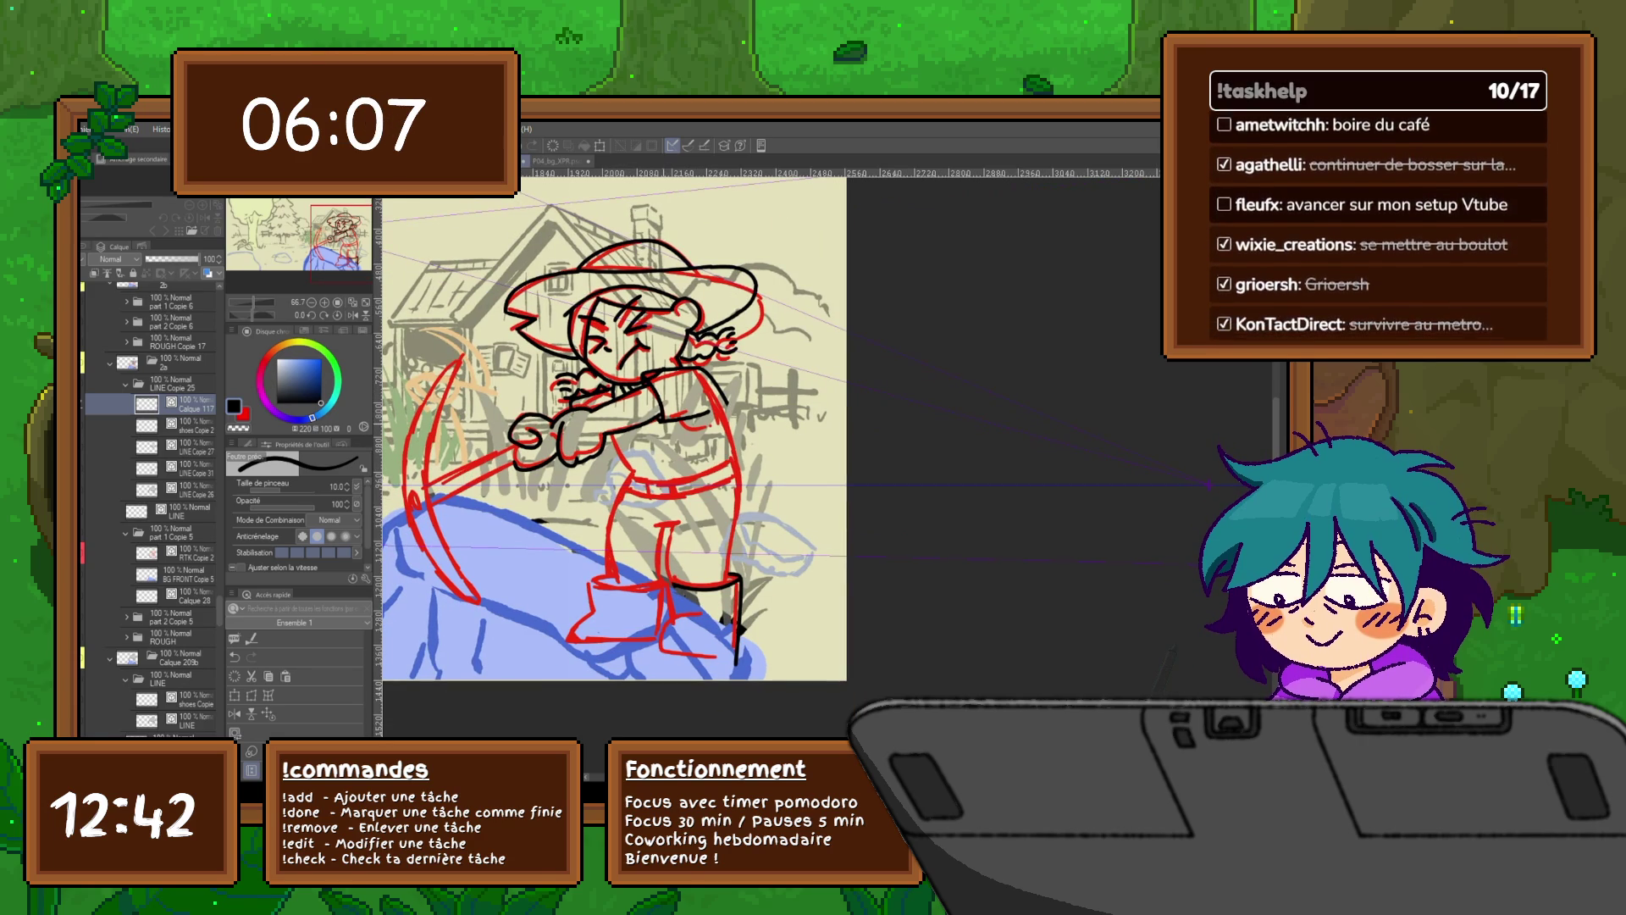
scroll(610, 423, down, 1)
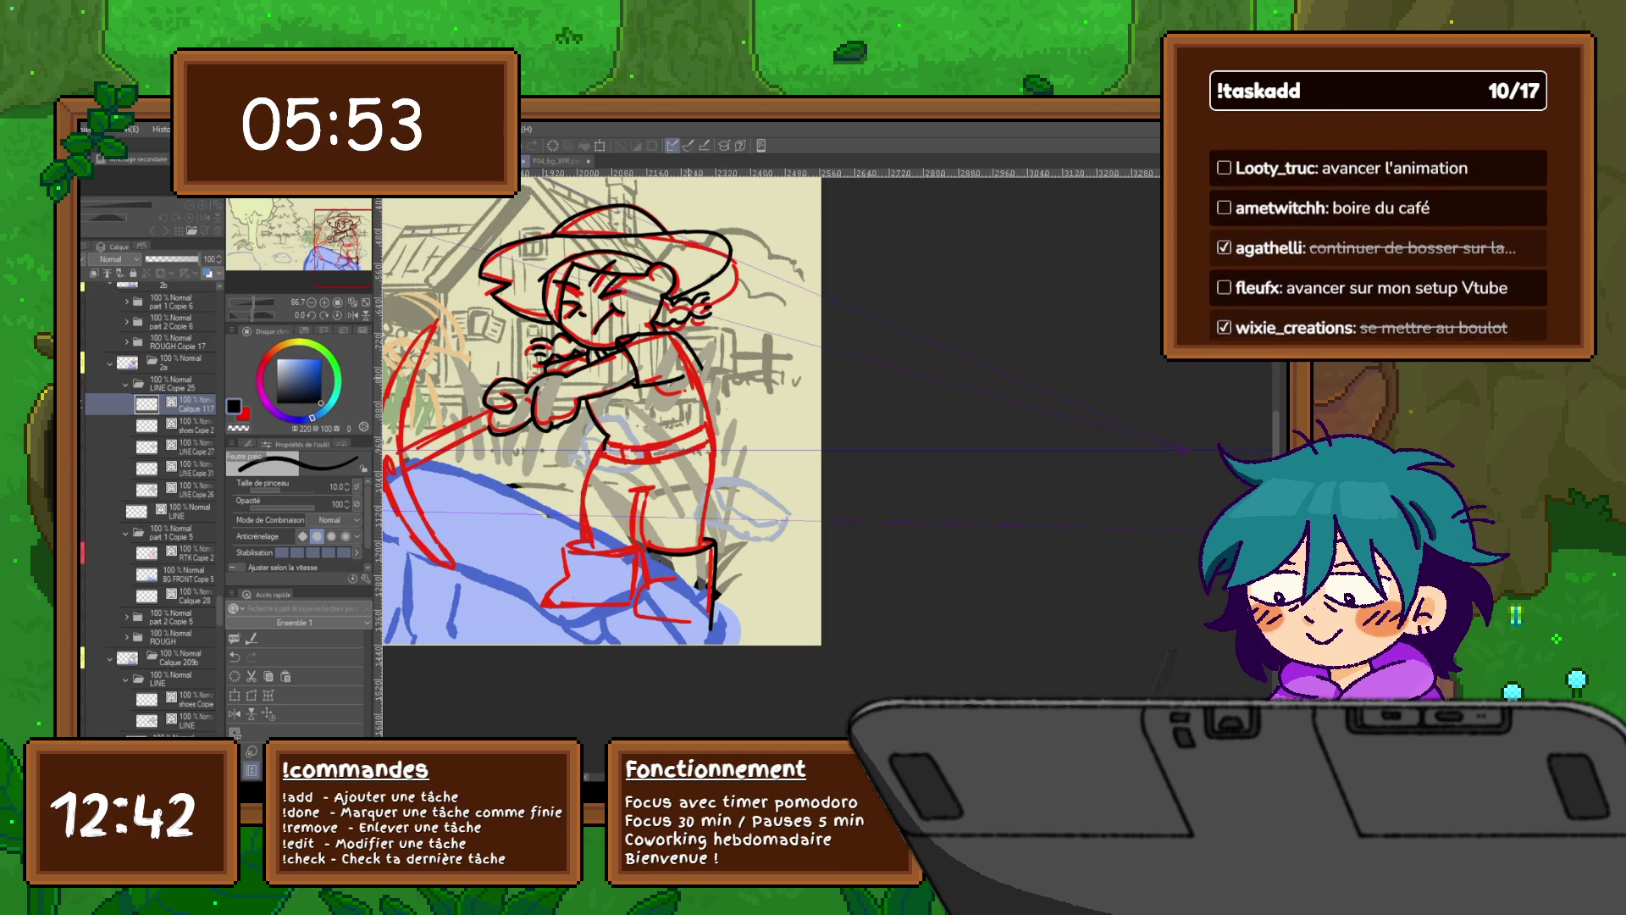
Step: Hide and reshow the red sketch and flip to the LINE folder to check the ink
key(ctrl+h)
key(ctrl+h)
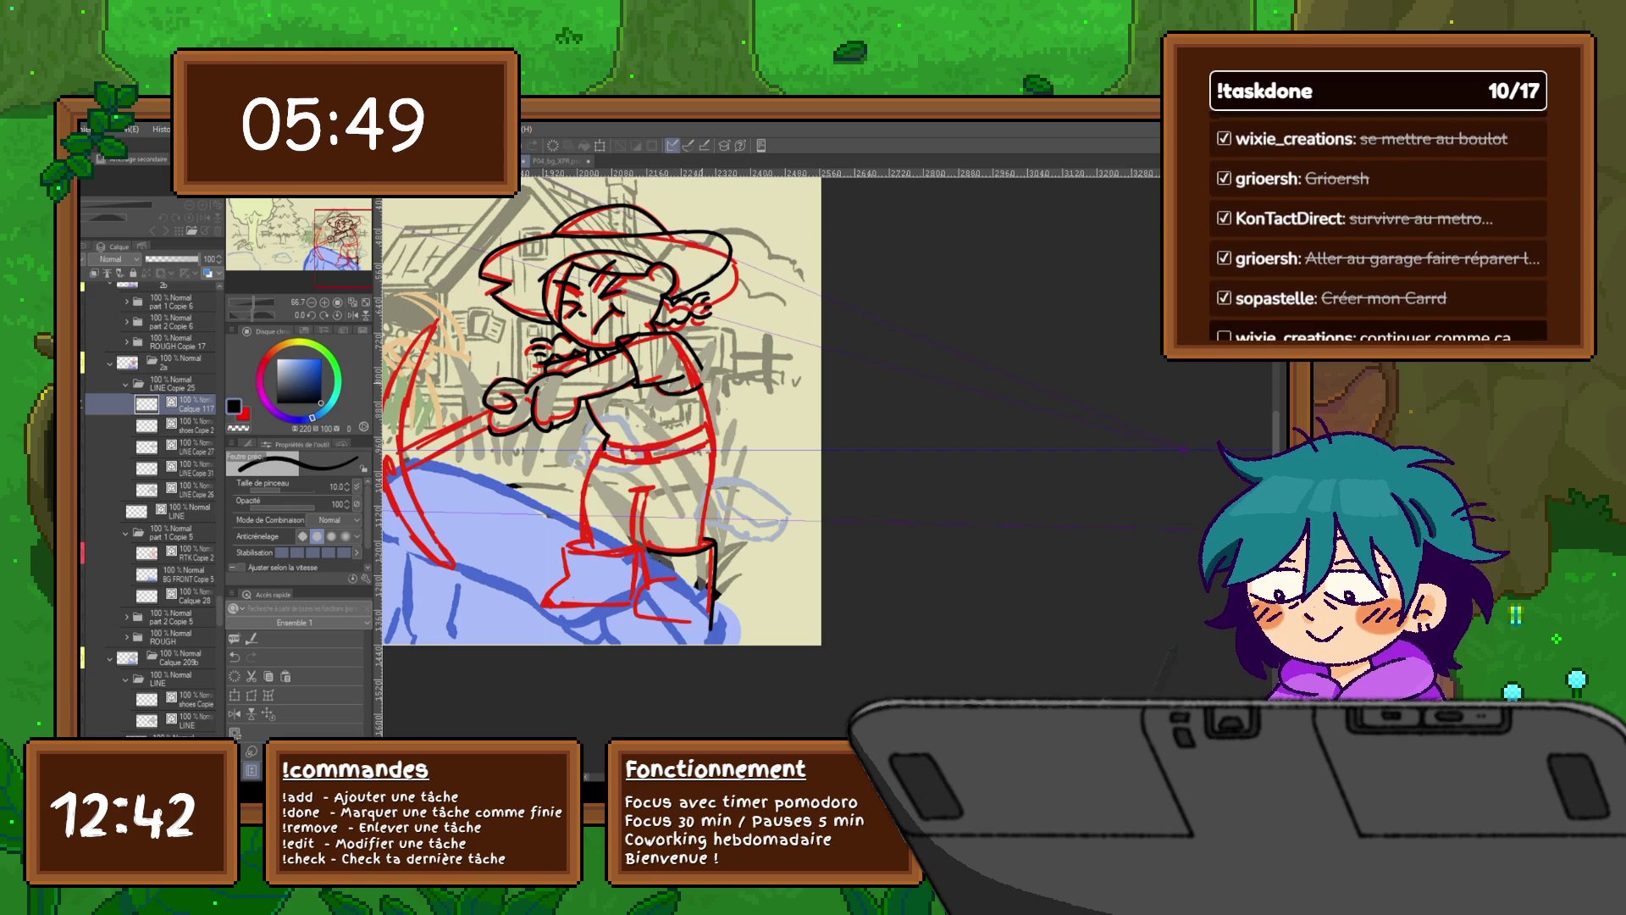
key(ctrl+h)
key(ctrl+h)
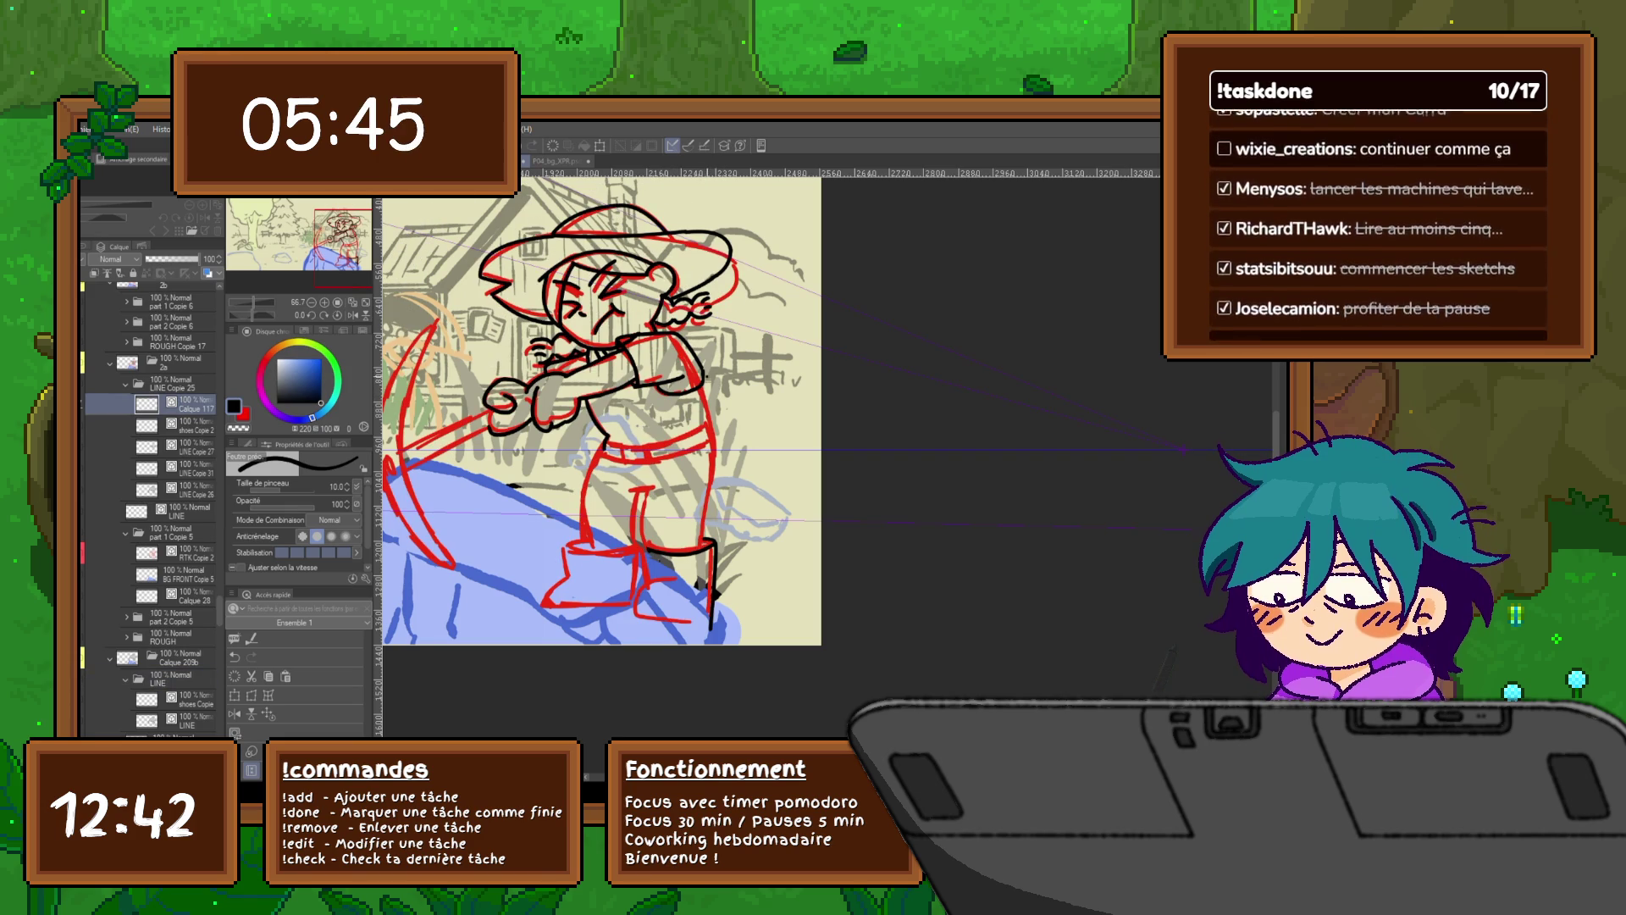
click(173, 678)
click(193, 404)
click(174, 678)
click(193, 404)
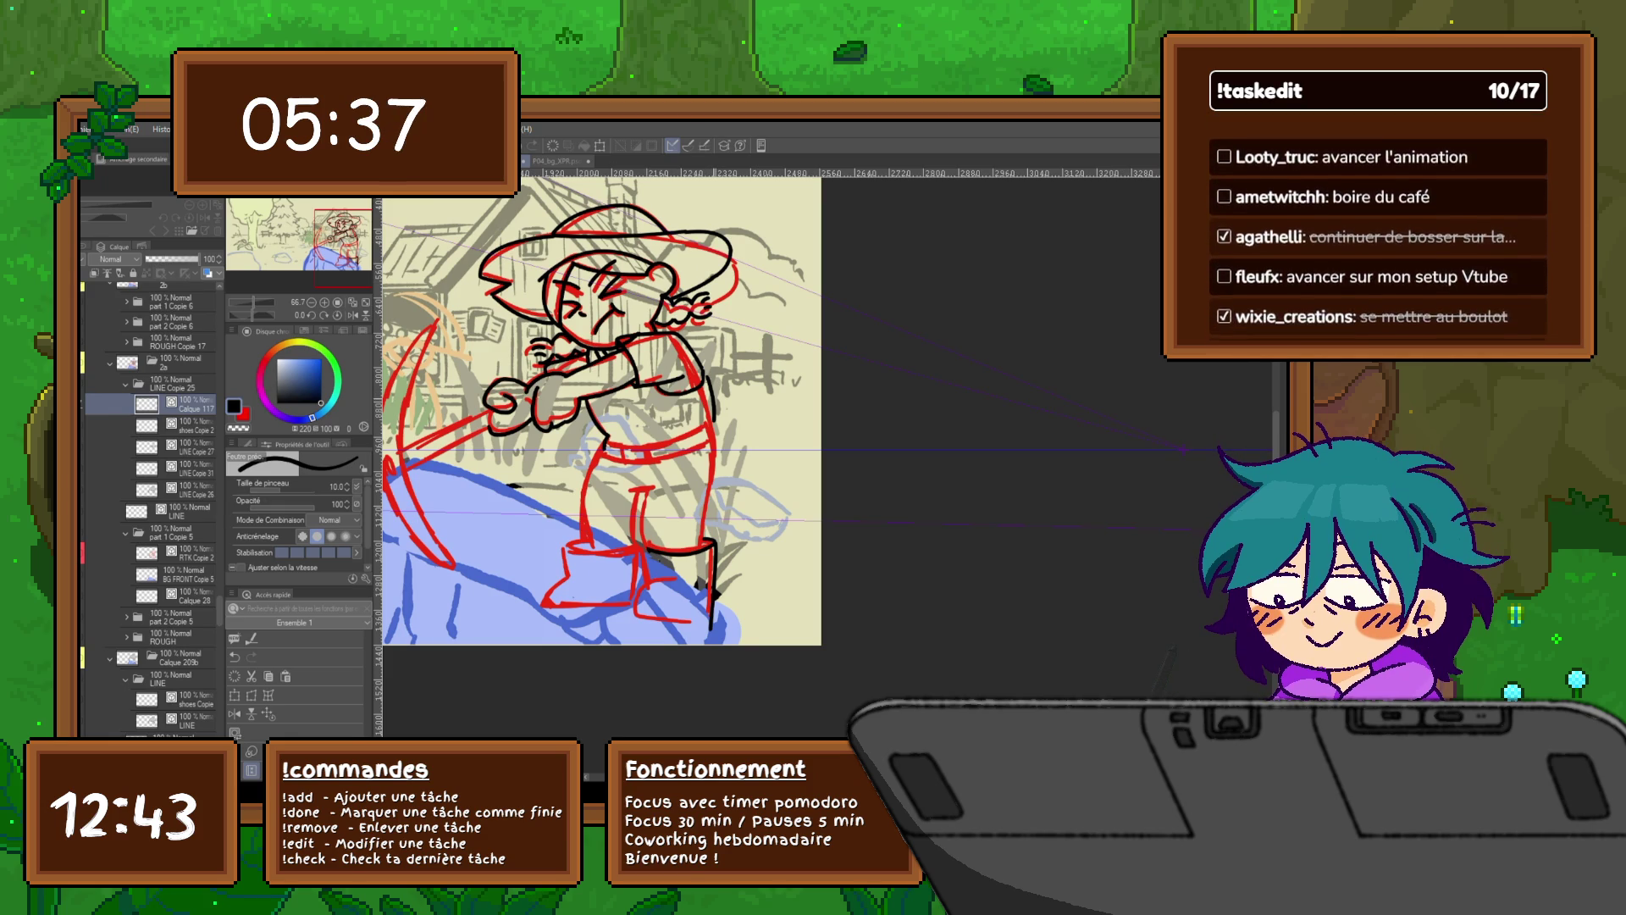
click(90, 679)
click(90, 678)
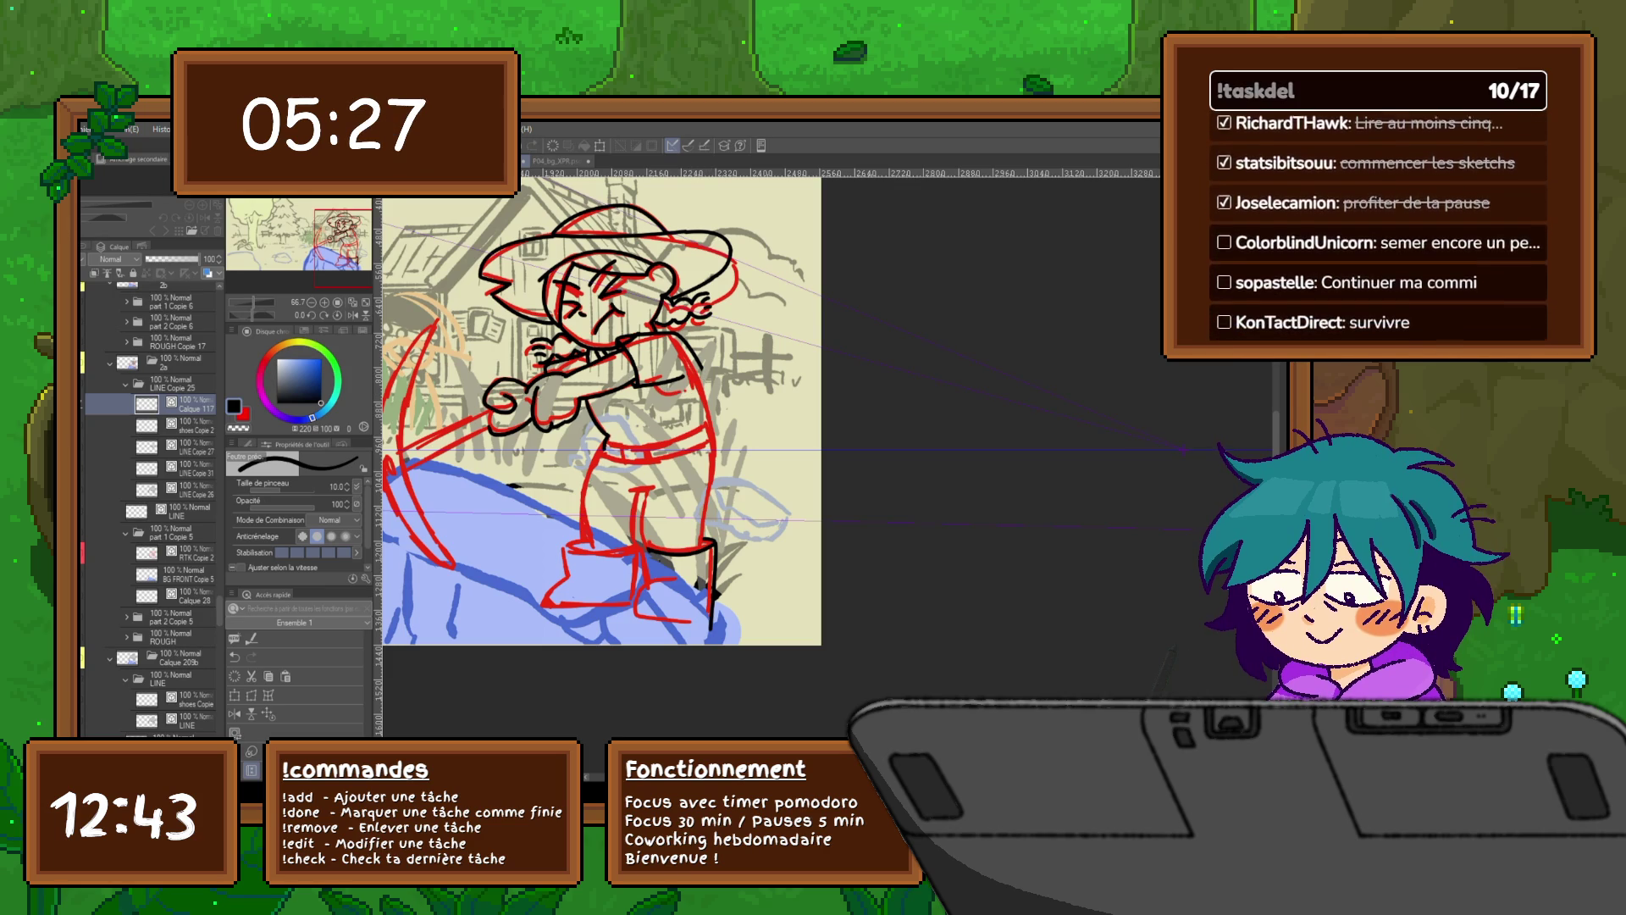
Step: Adjust line control points on LINE Copie 31, then add a new ink layer above Calque 117
click(190, 468)
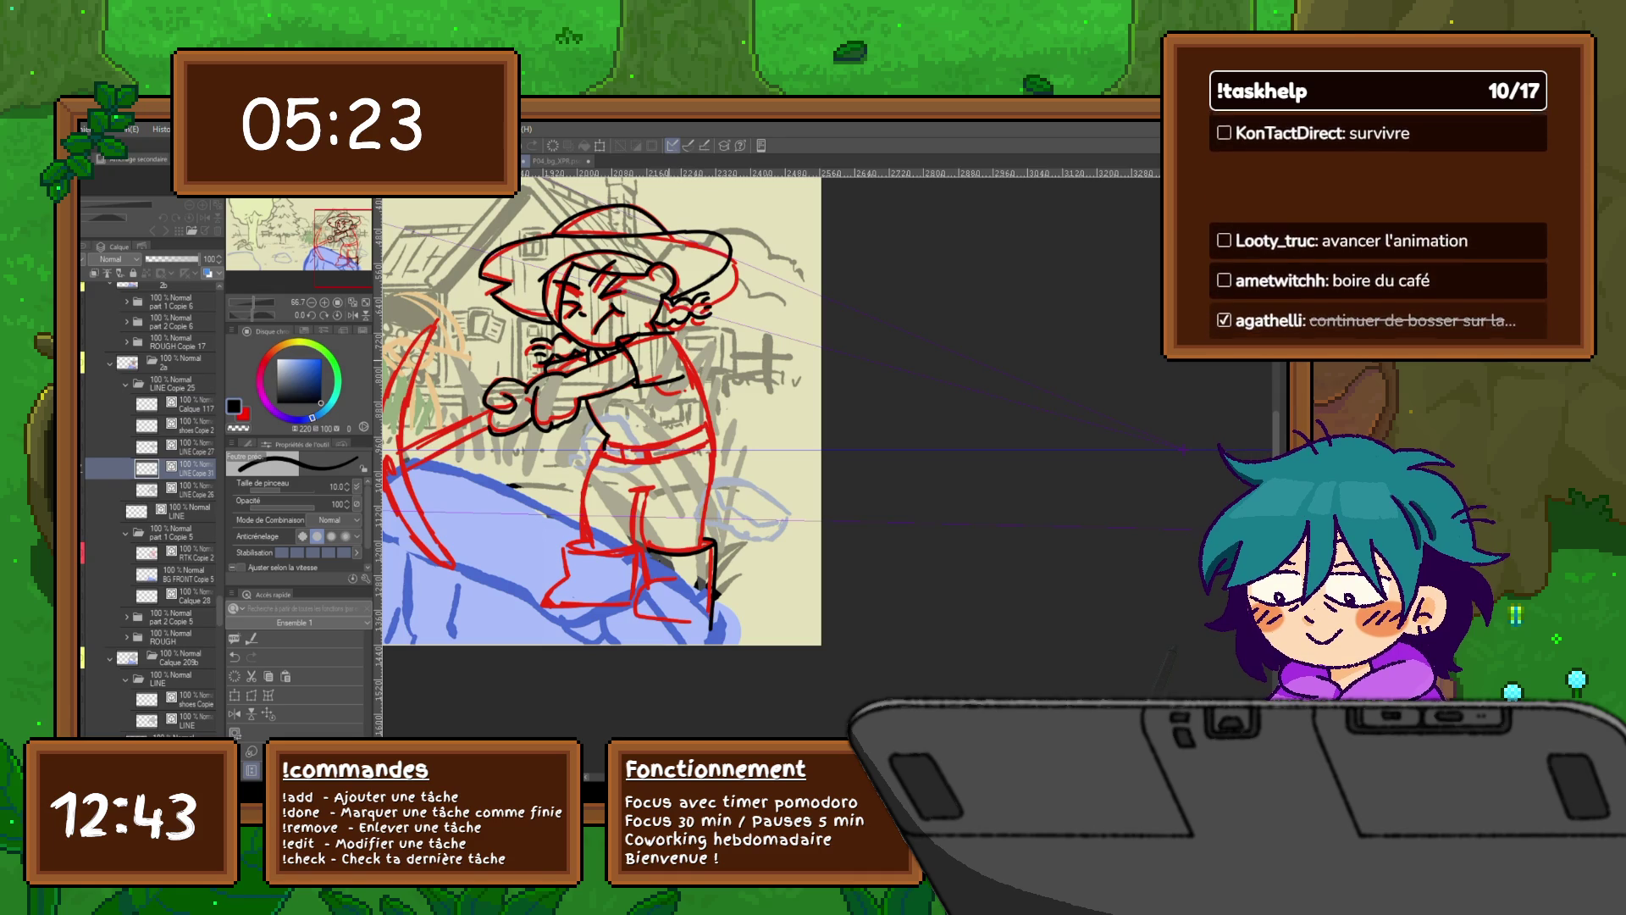
key(y)
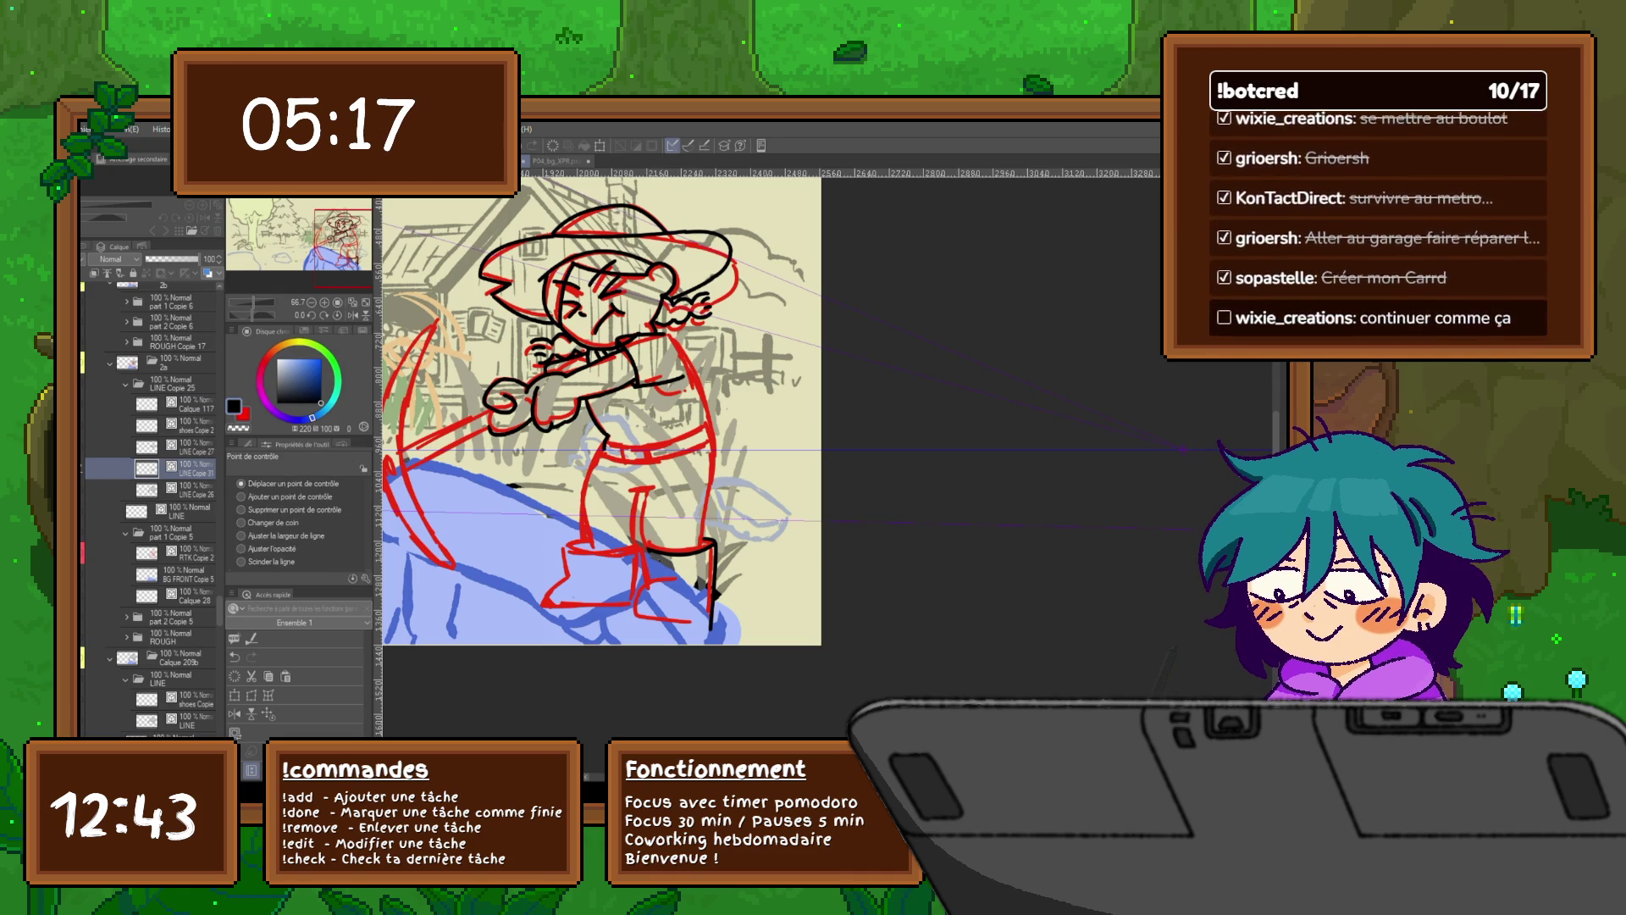
key(p)
click(191, 404)
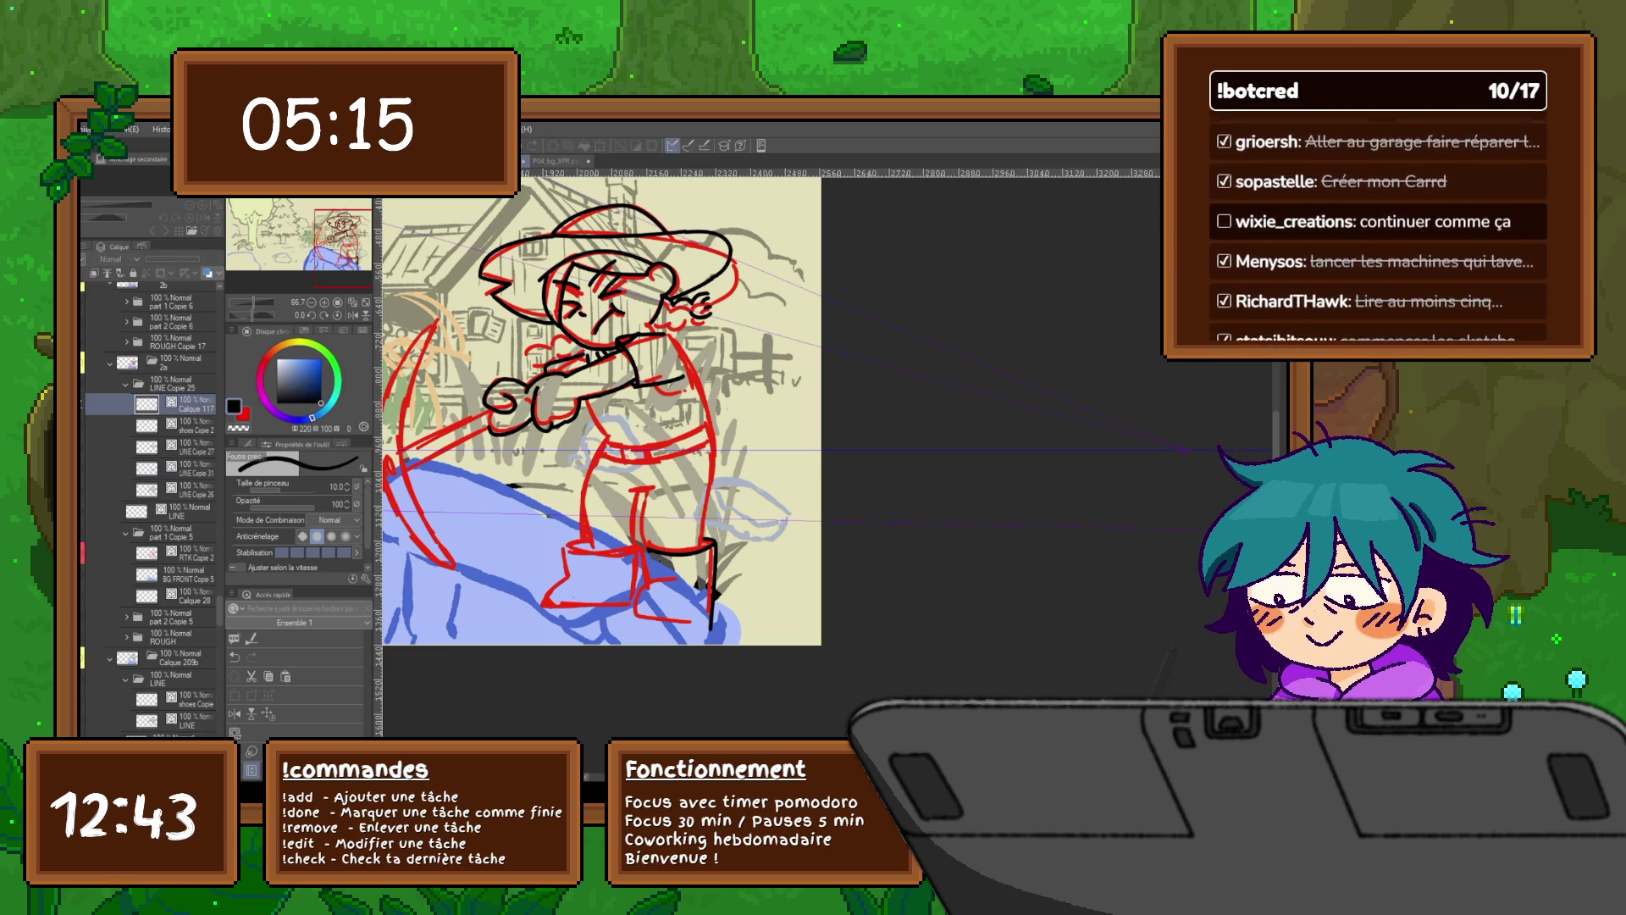
key(ctrl+shift+n)
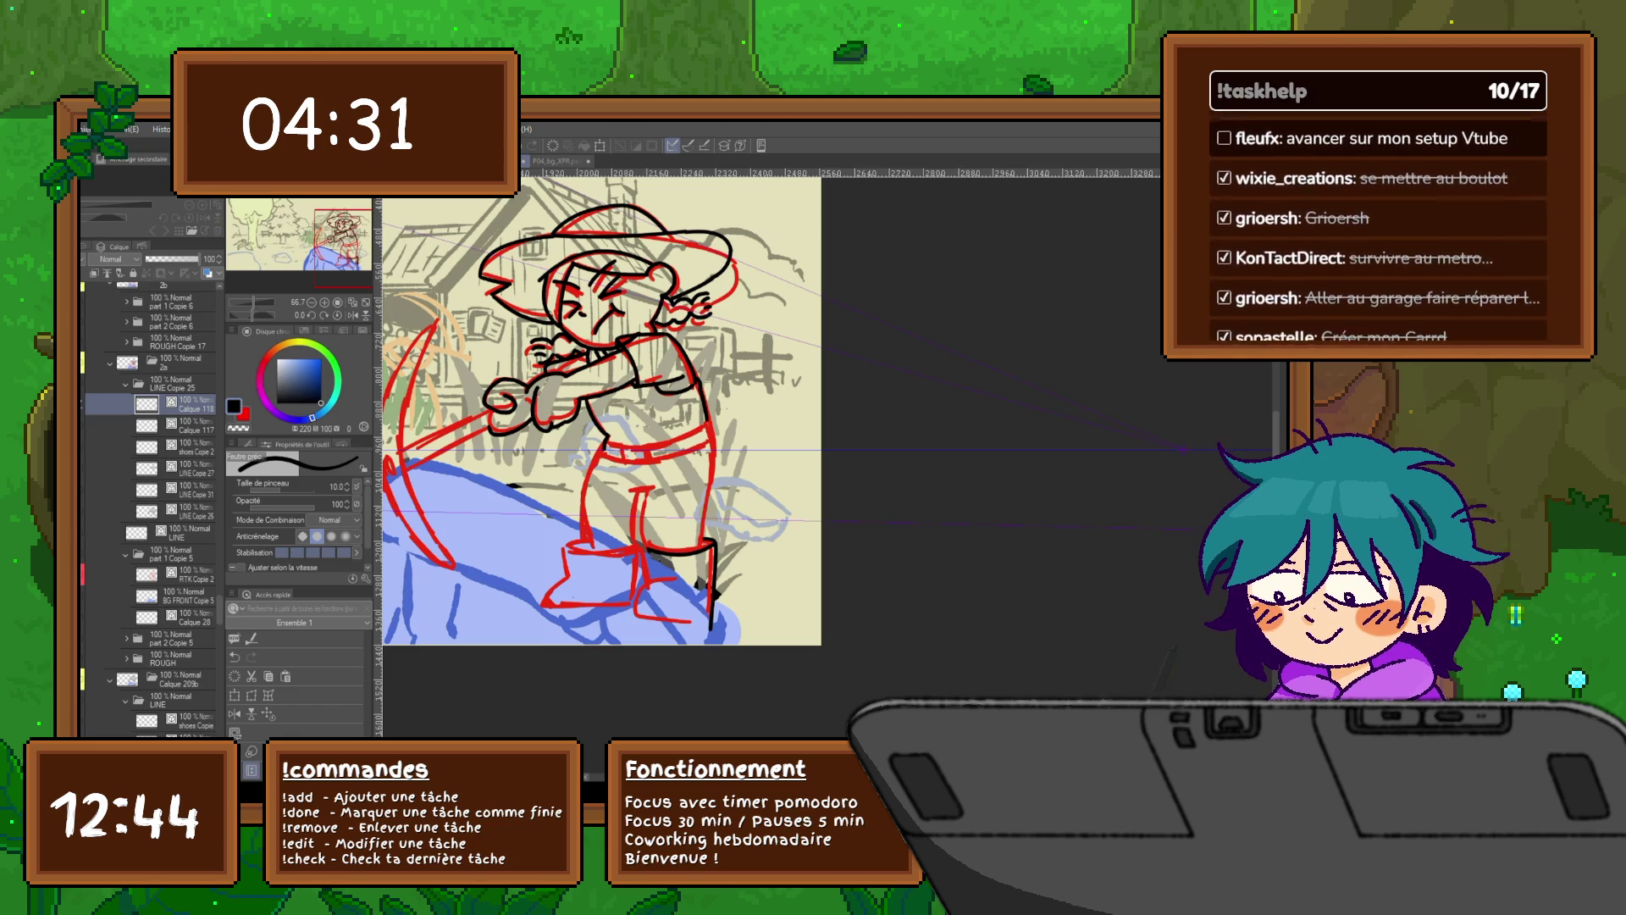
Step: Ink both of the character's legs with the fine pen and adjust their control points
scroll(601, 406, down, 3)
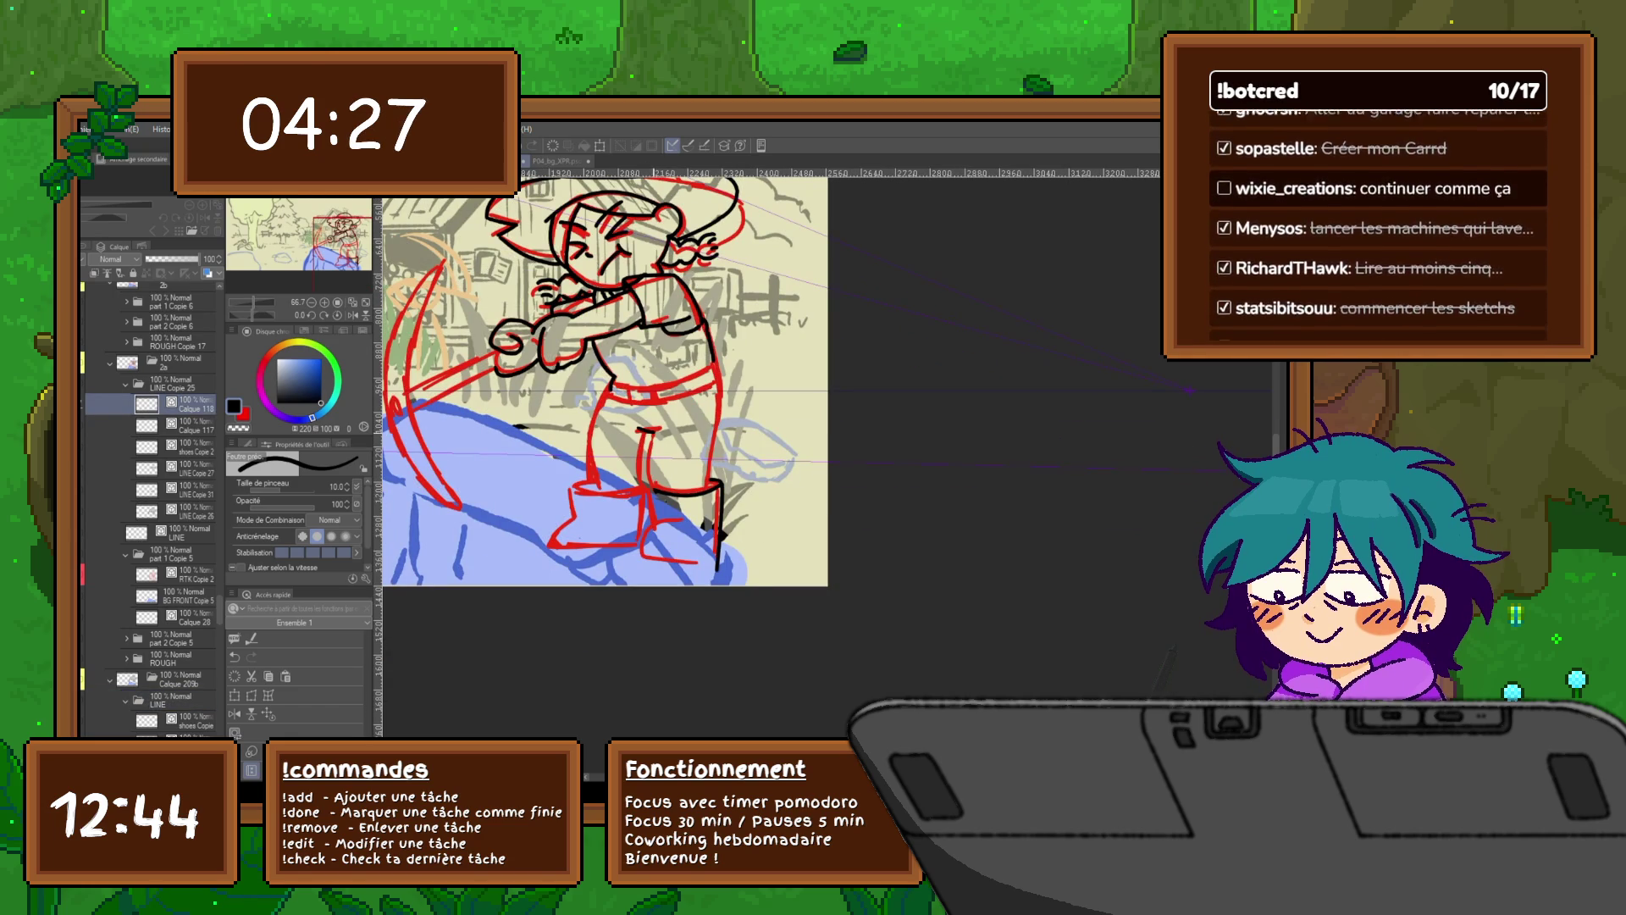
mouse_move(654, 432)
mouse_down()
mouse_move(649, 493)
mouse_move(637, 458)
mouse_move(635, 488)
mouse_up()
drag(608, 398, 593, 479)
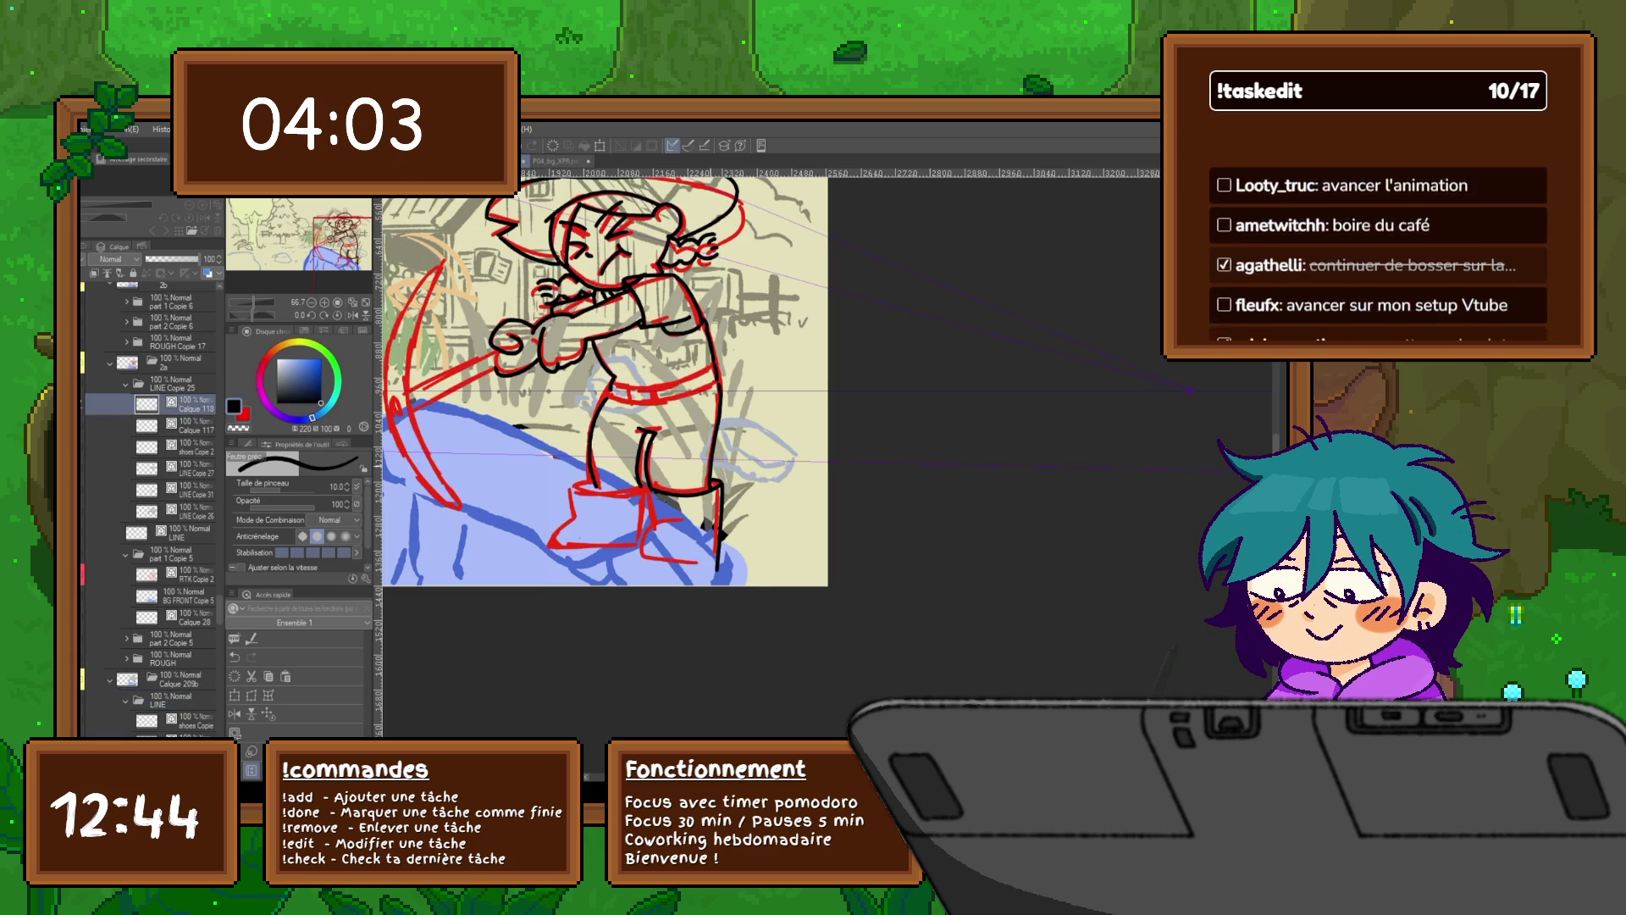
key(y)
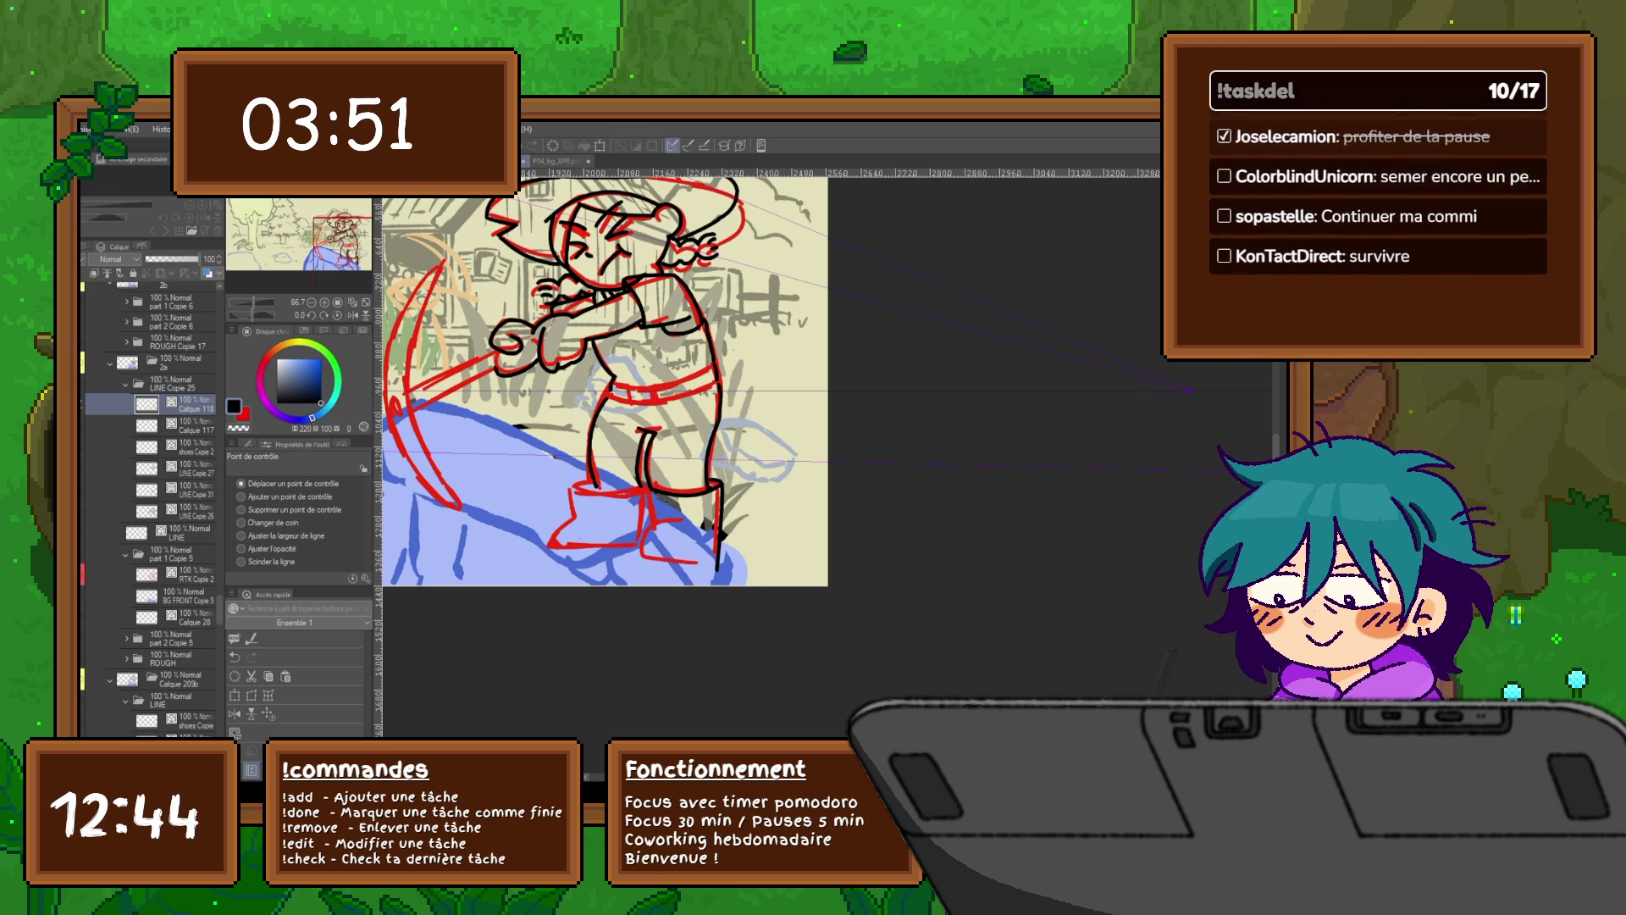
Step: Draw a smooth curve across the belt on Calque 118, comparing against the LINE folder
key(u)
click(169, 700)
click(191, 404)
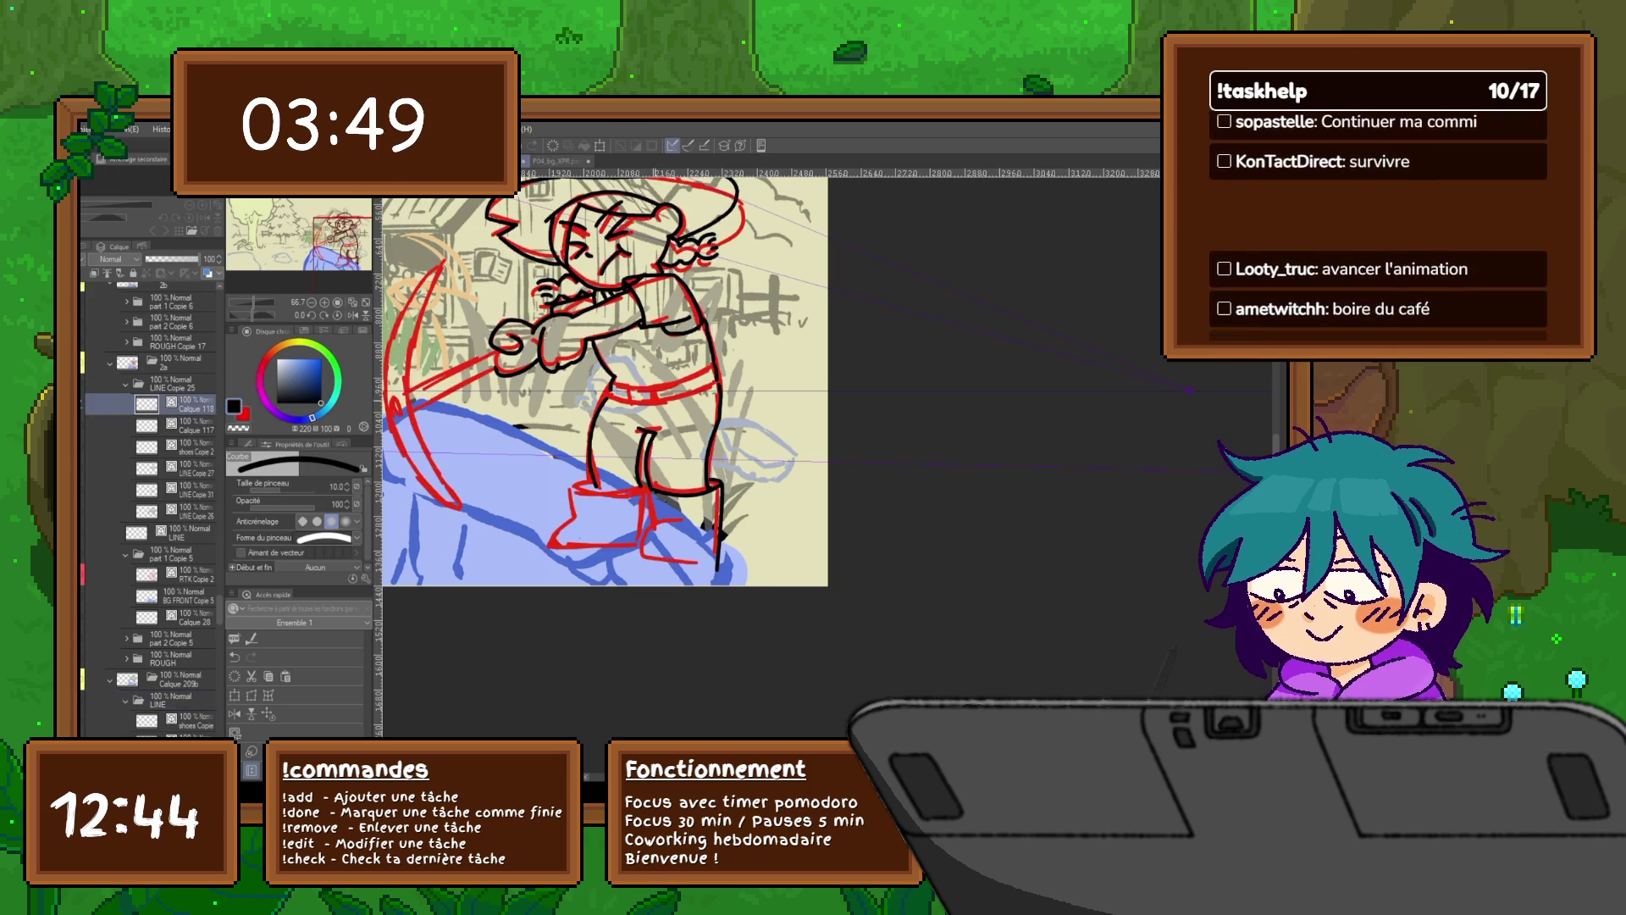
click(170, 700)
click(190, 403)
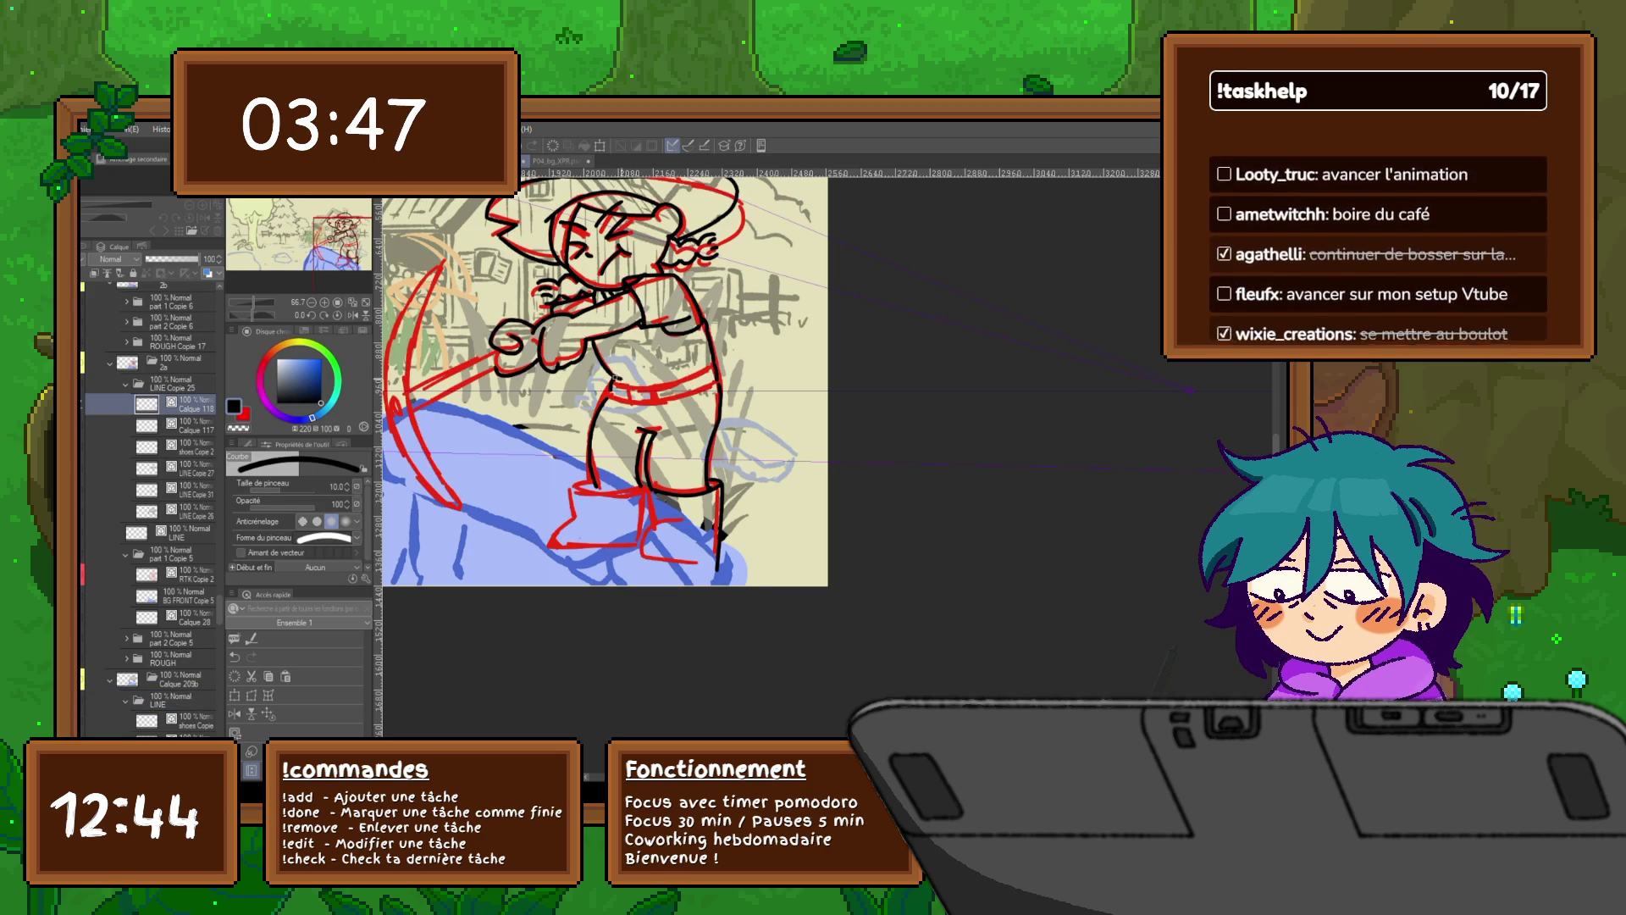
drag(614, 377, 714, 364)
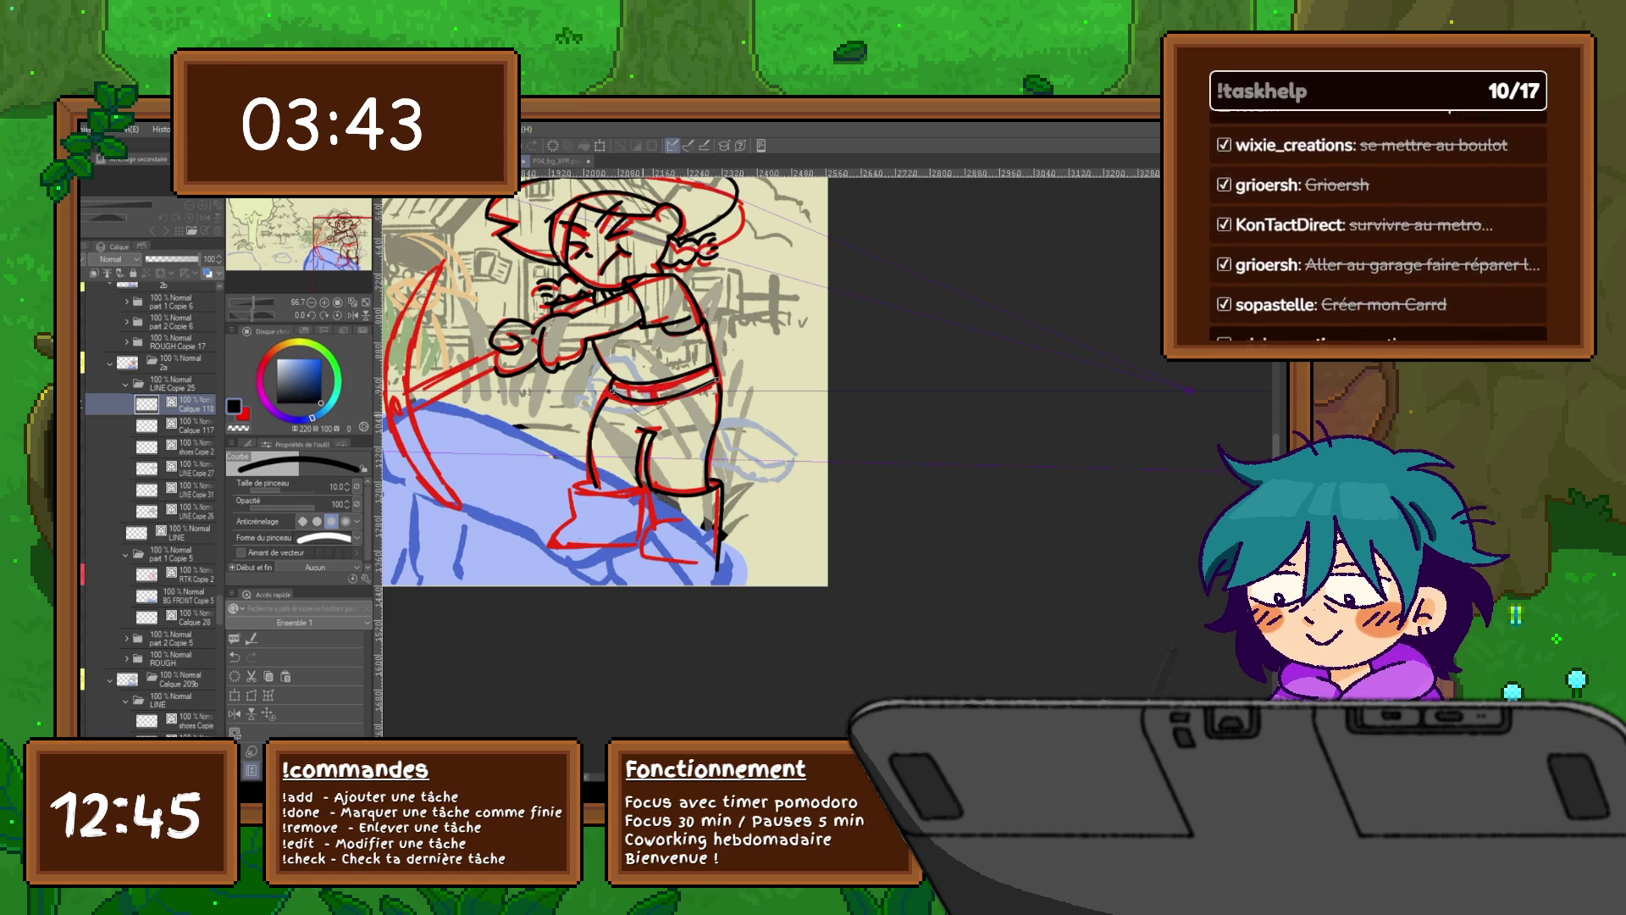
click(170, 699)
click(190, 404)
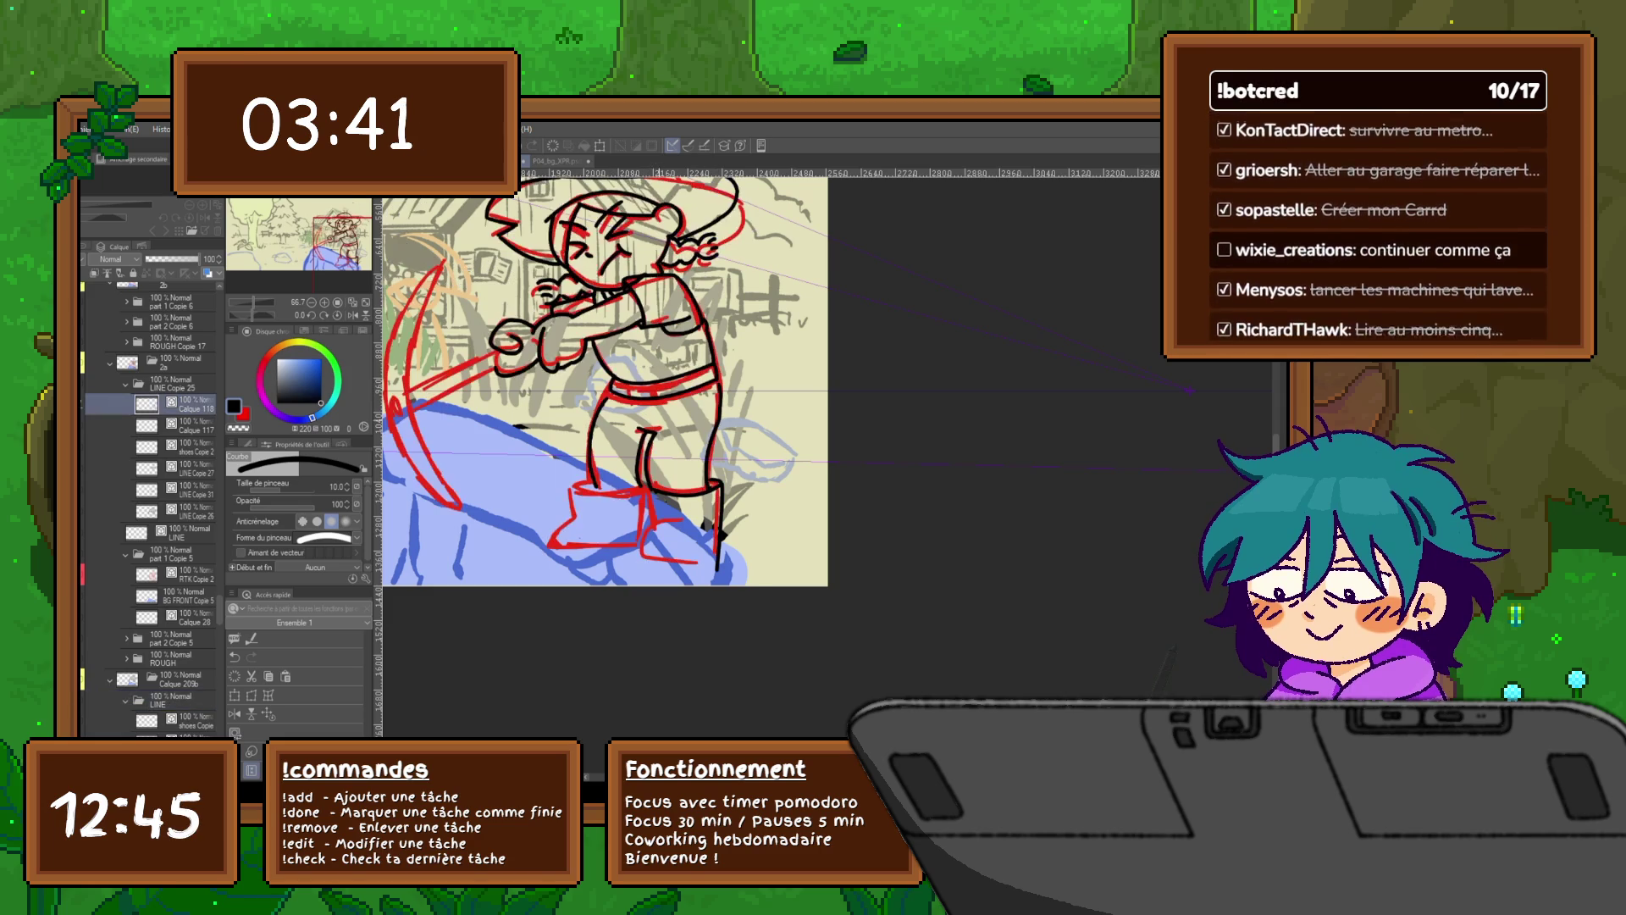
Step: Redraw the stroke near the boot and ink the left boot's side and sole
key(p)
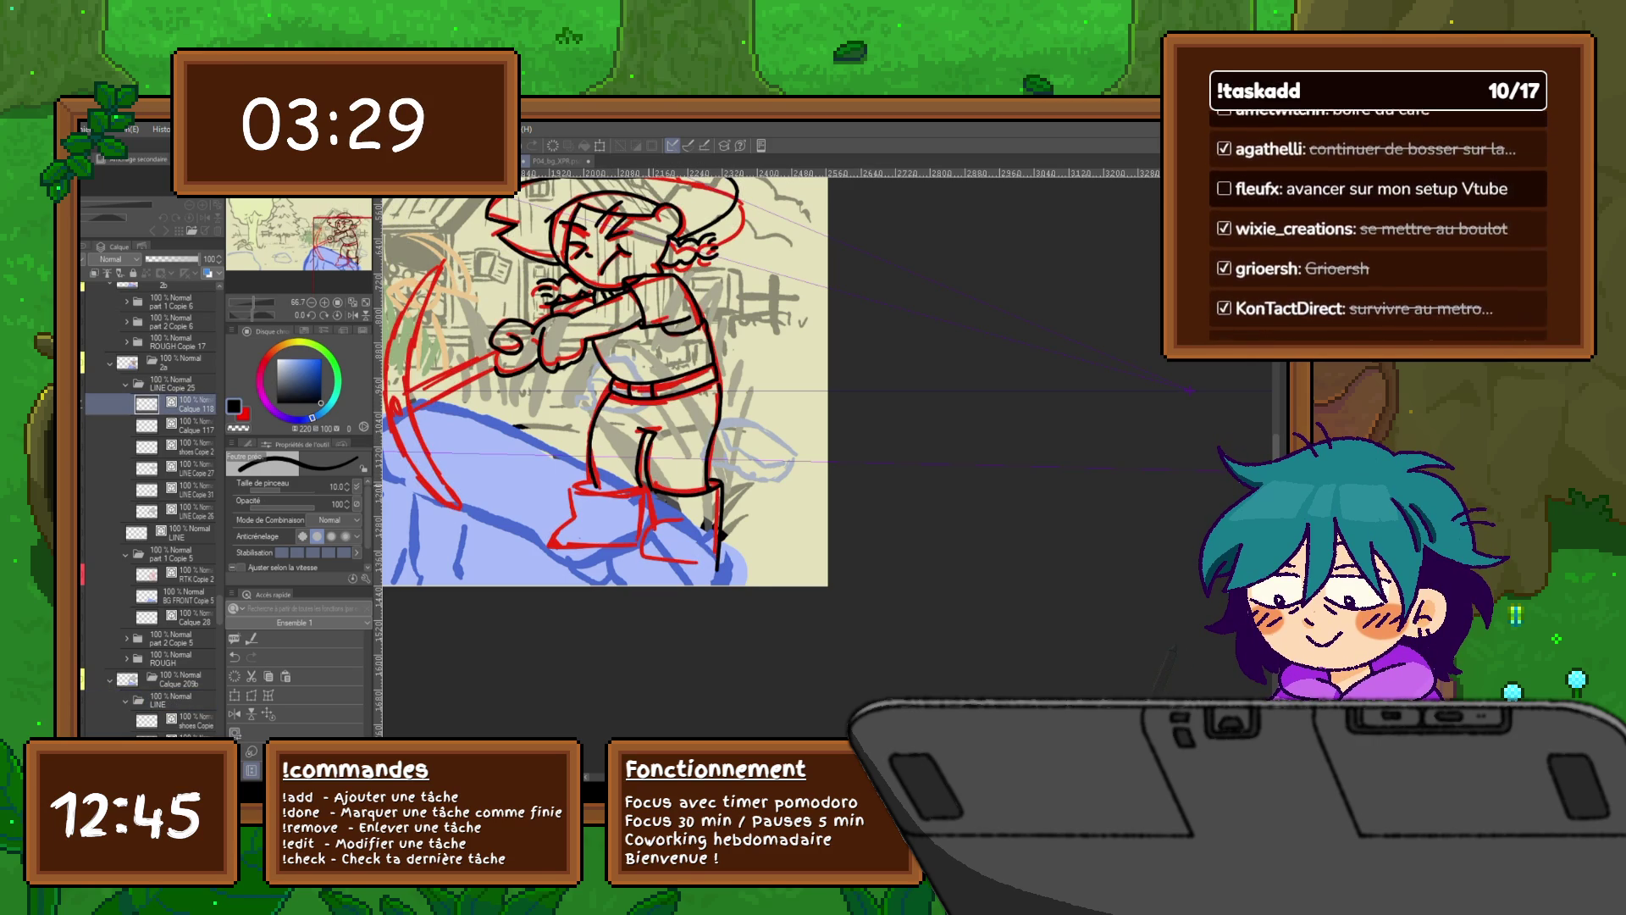
key(ctrl+z)
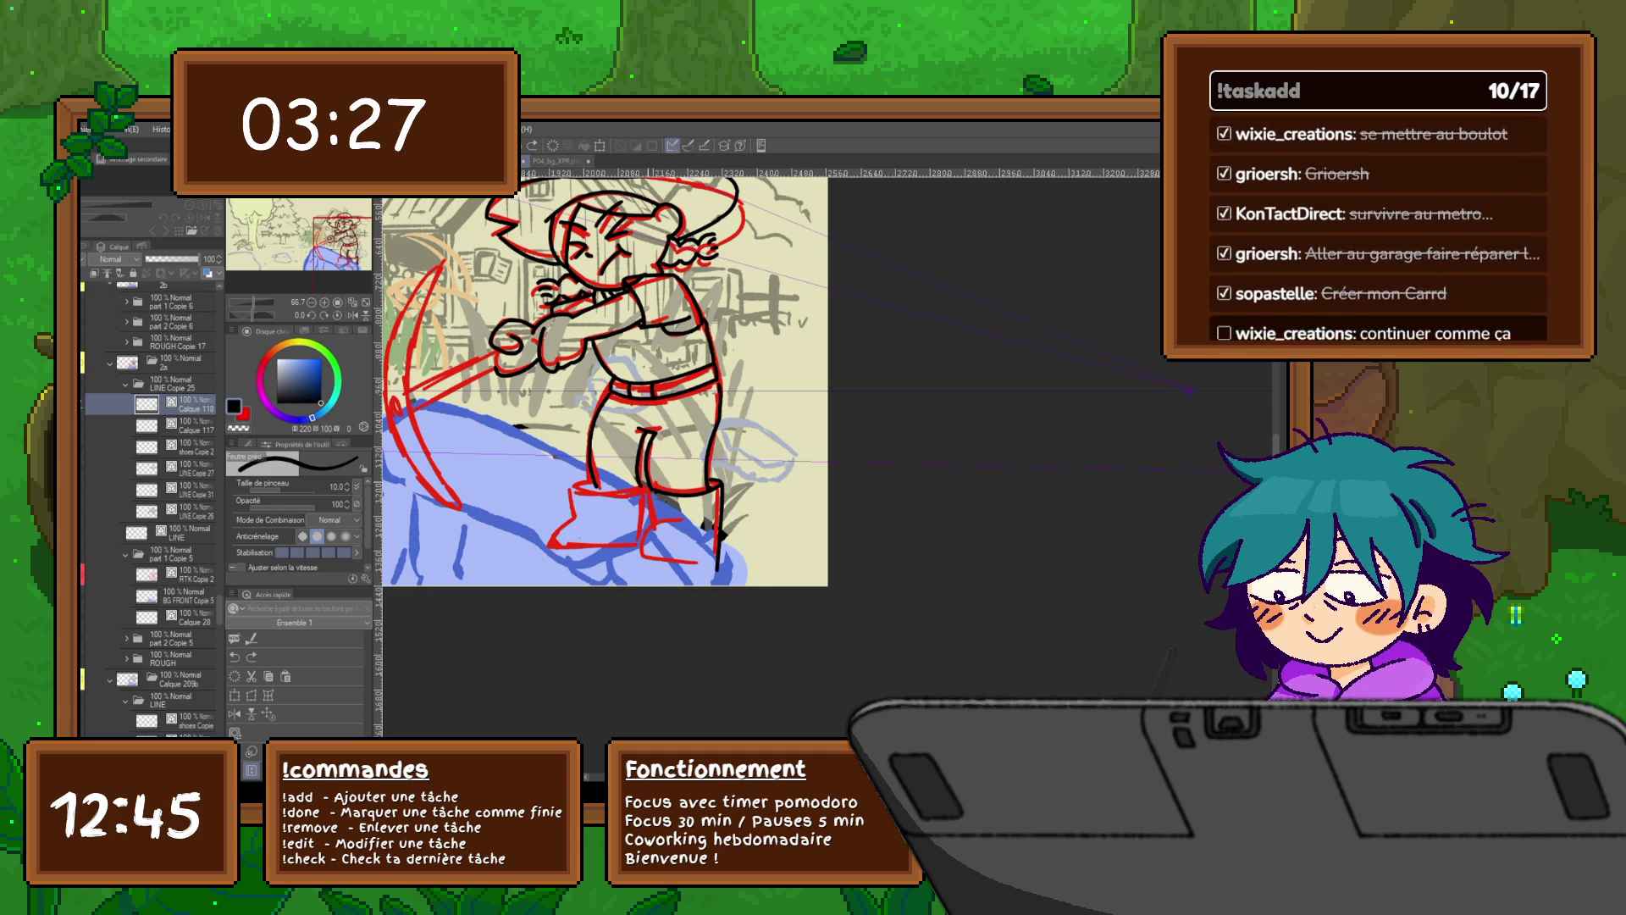
mouse_move(646, 494)
mouse_down()
mouse_move(644, 545)
mouse_move(709, 563)
mouse_up()
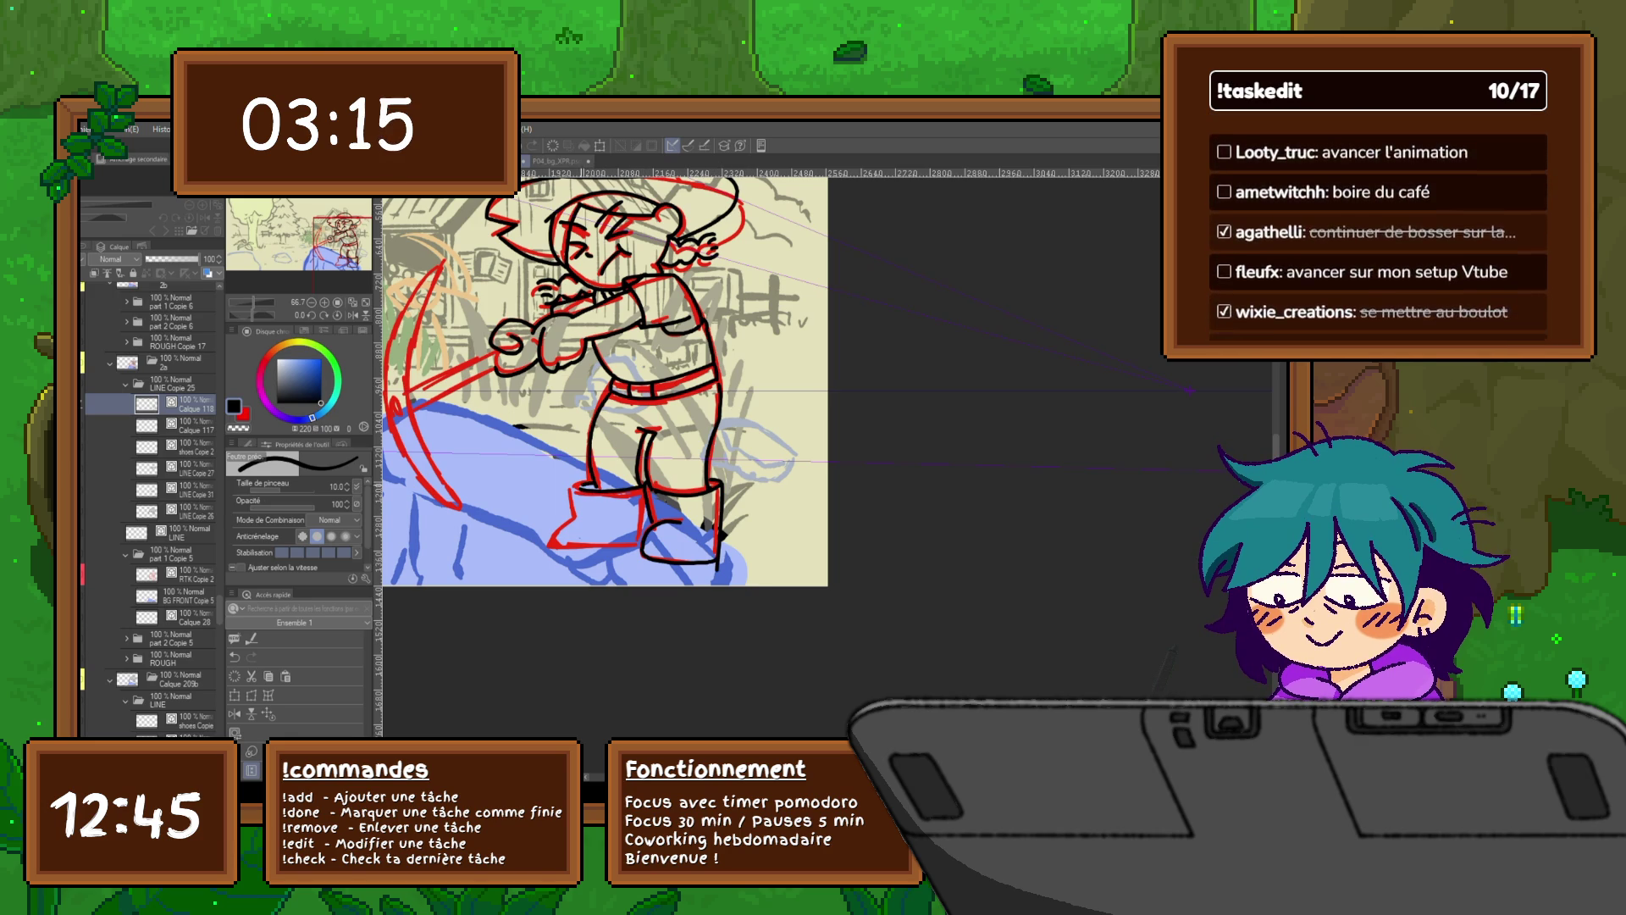
mouse_move(574, 518)
mouse_down()
mouse_move(566, 547)
mouse_move(622, 548)
mouse_move(645, 527)
mouse_up()
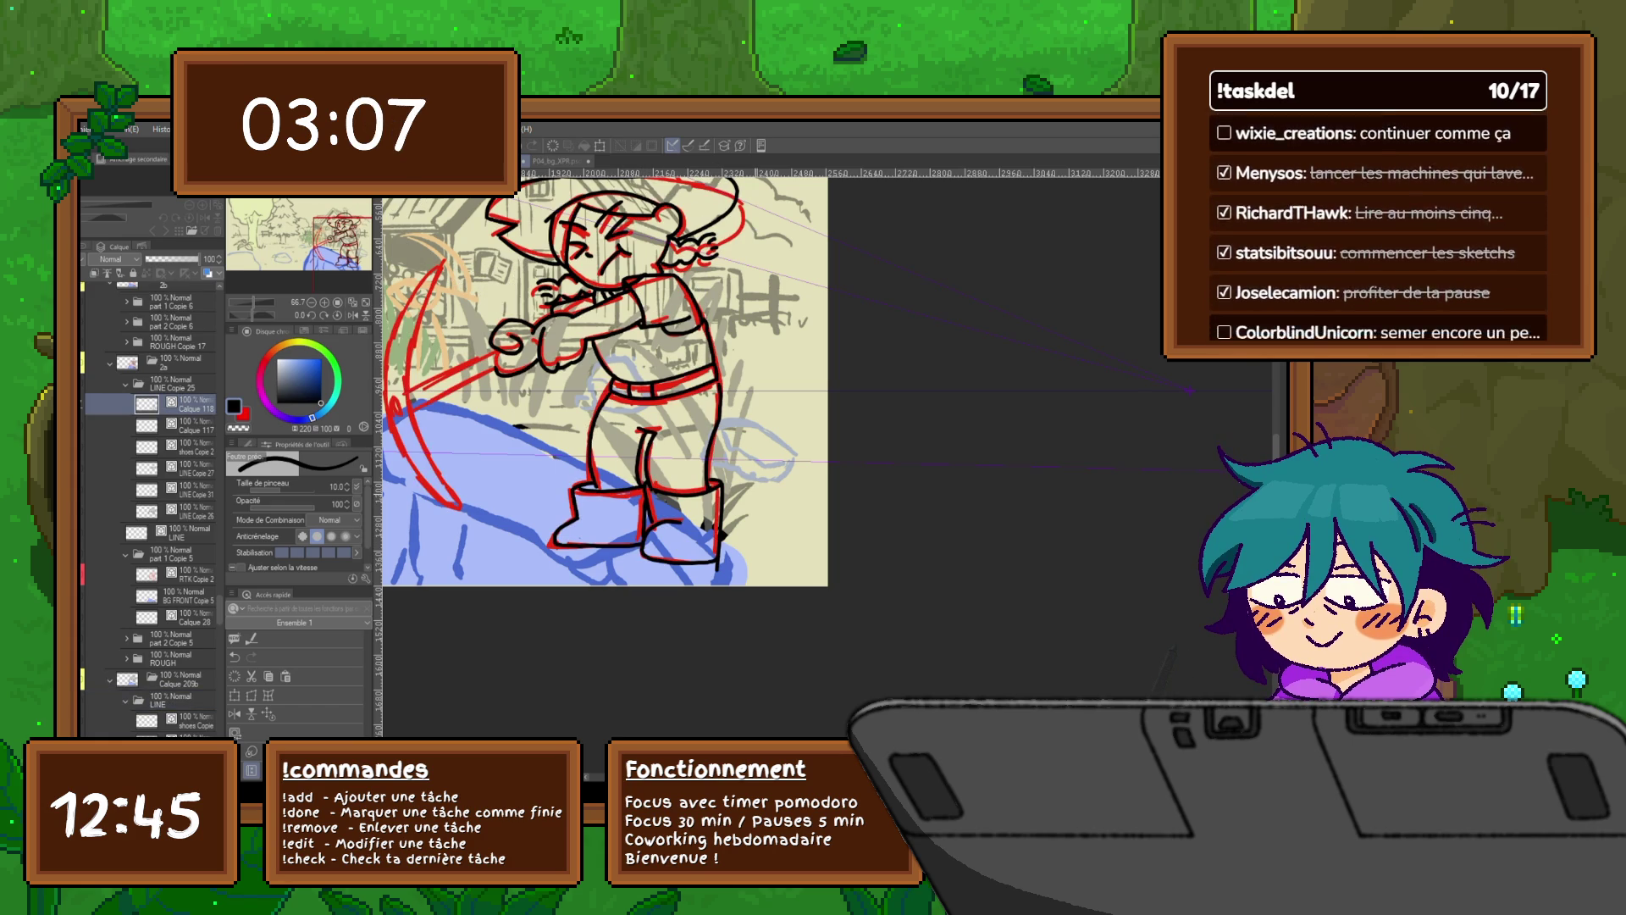
click(169, 699)
Step: Flip between the neighbouring frames, settle on the red rough frame and centre the character
scroll(152, 508, down, 5)
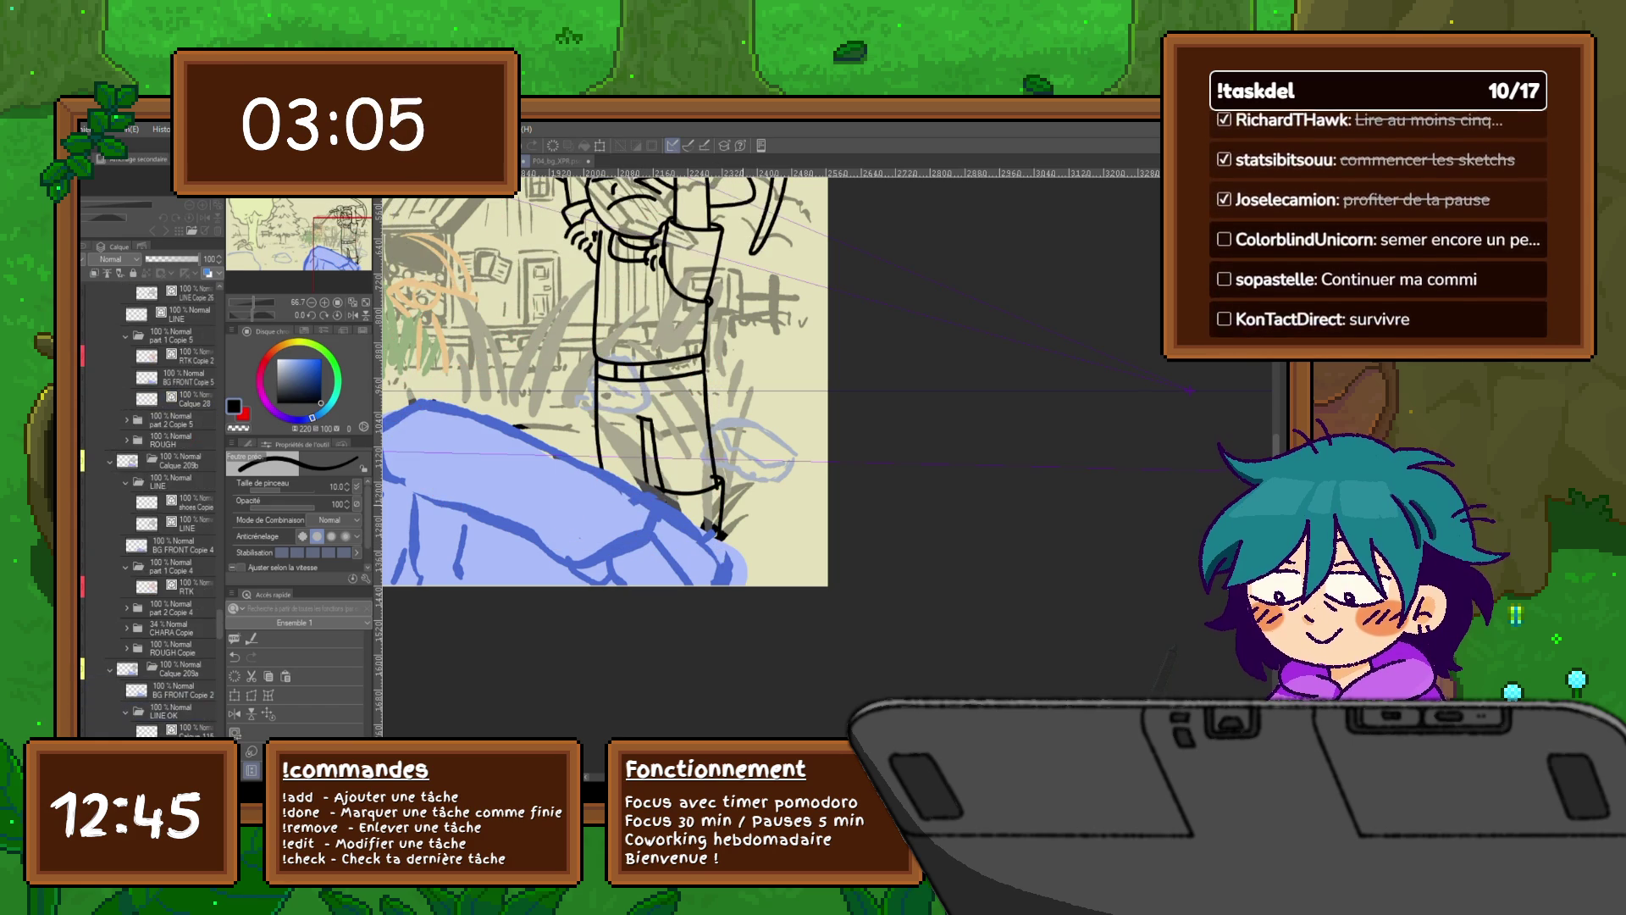
key(Left)
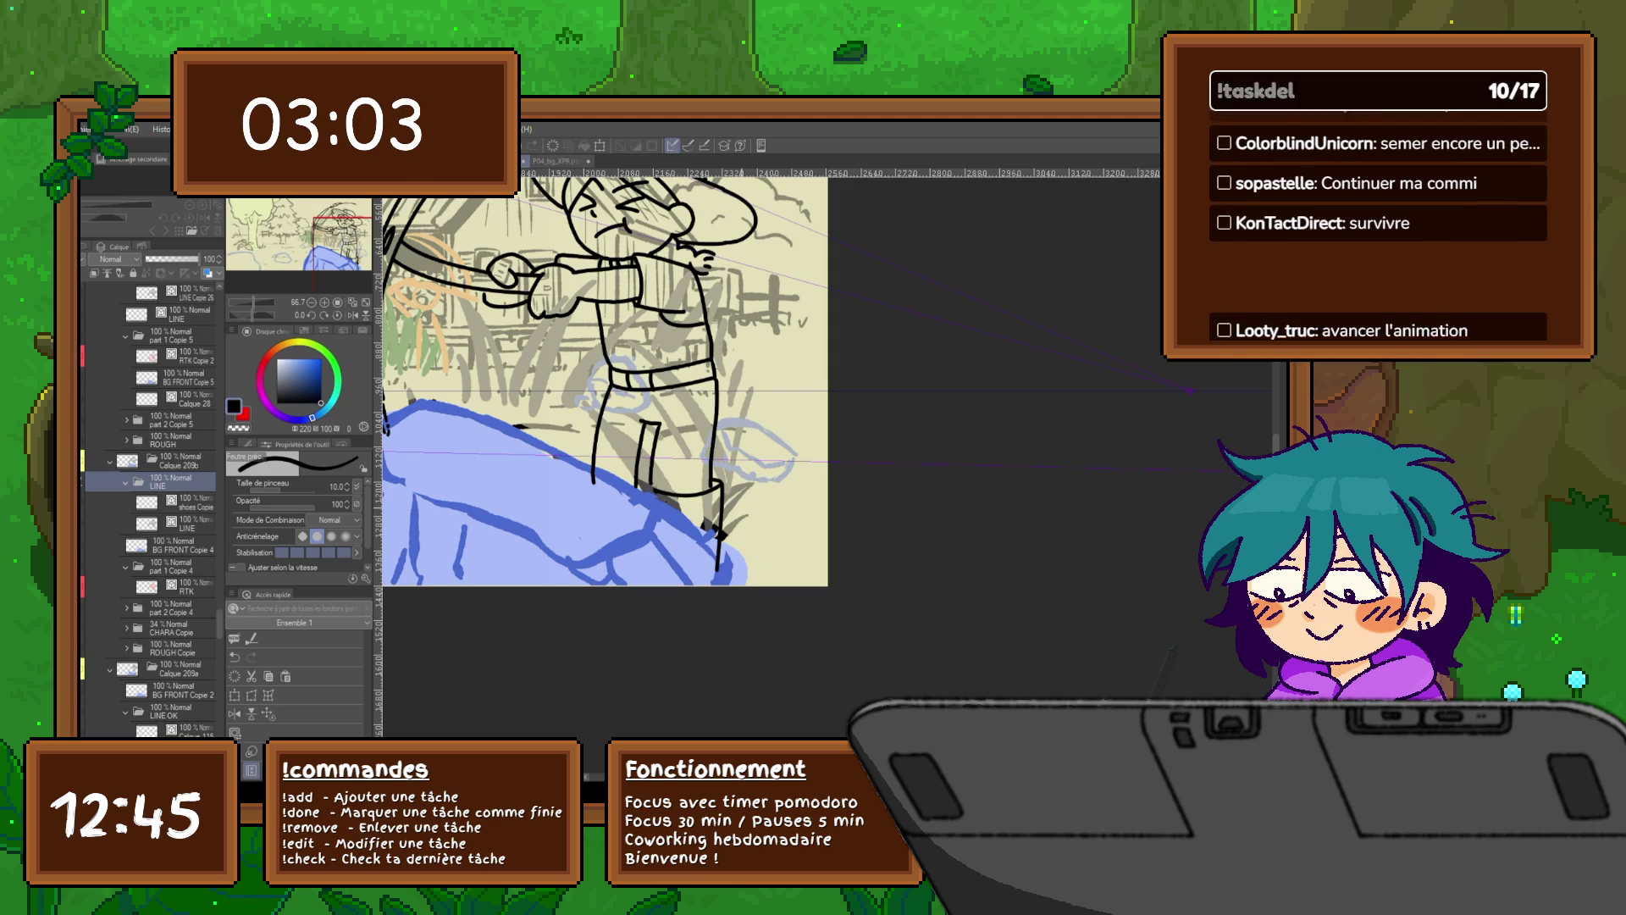
key(Right)
key(Left)
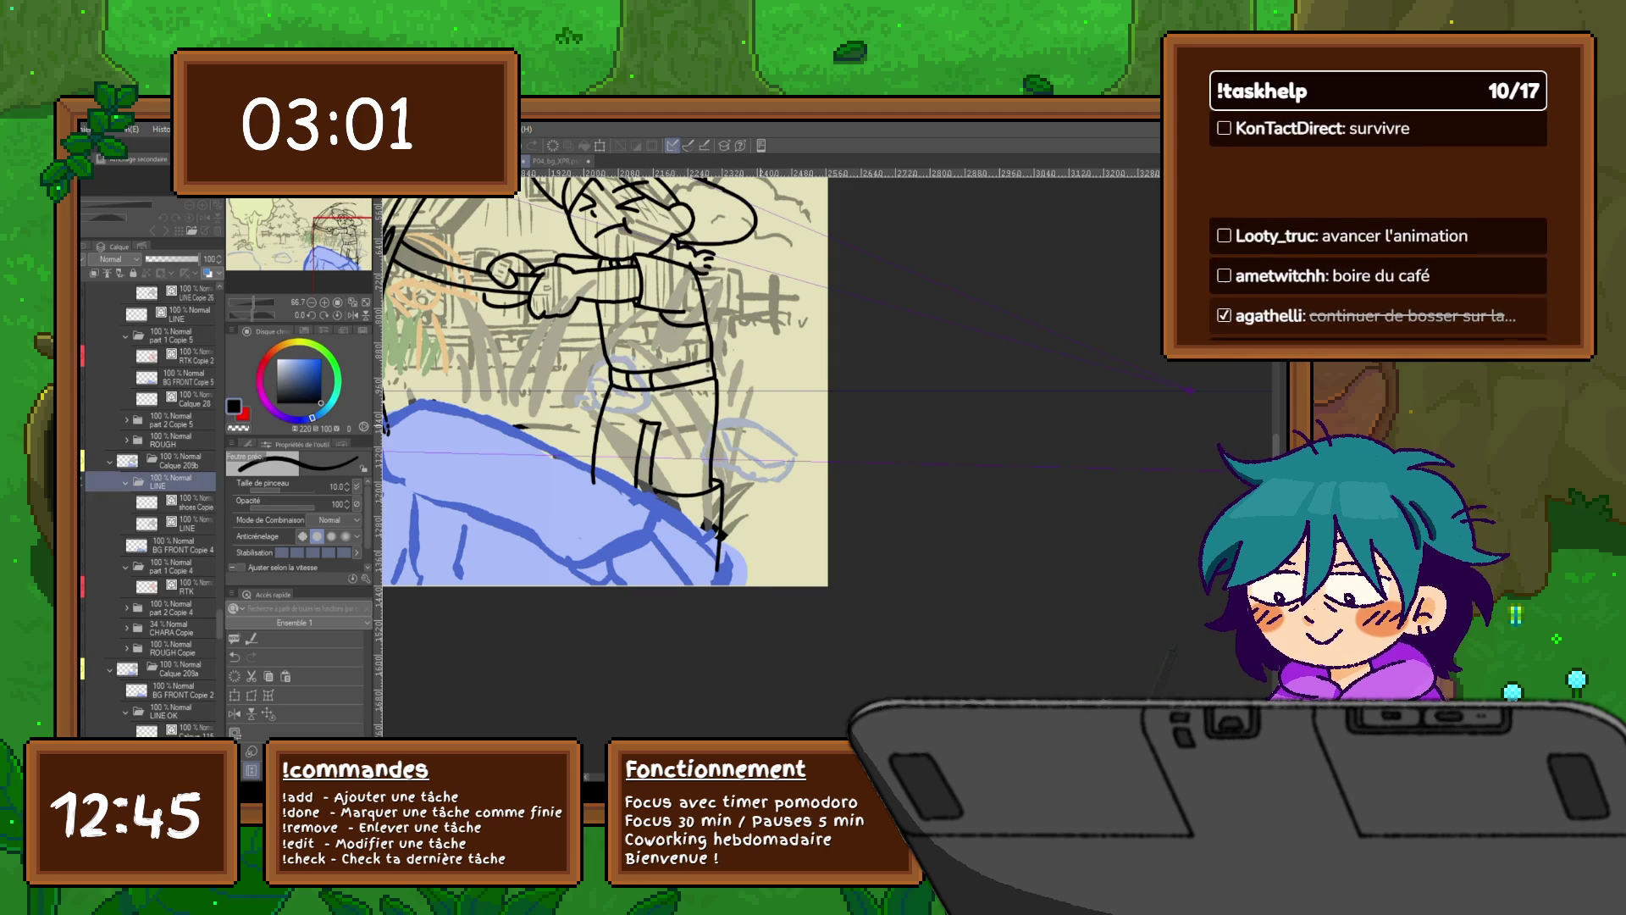
key(Right)
key(Left)
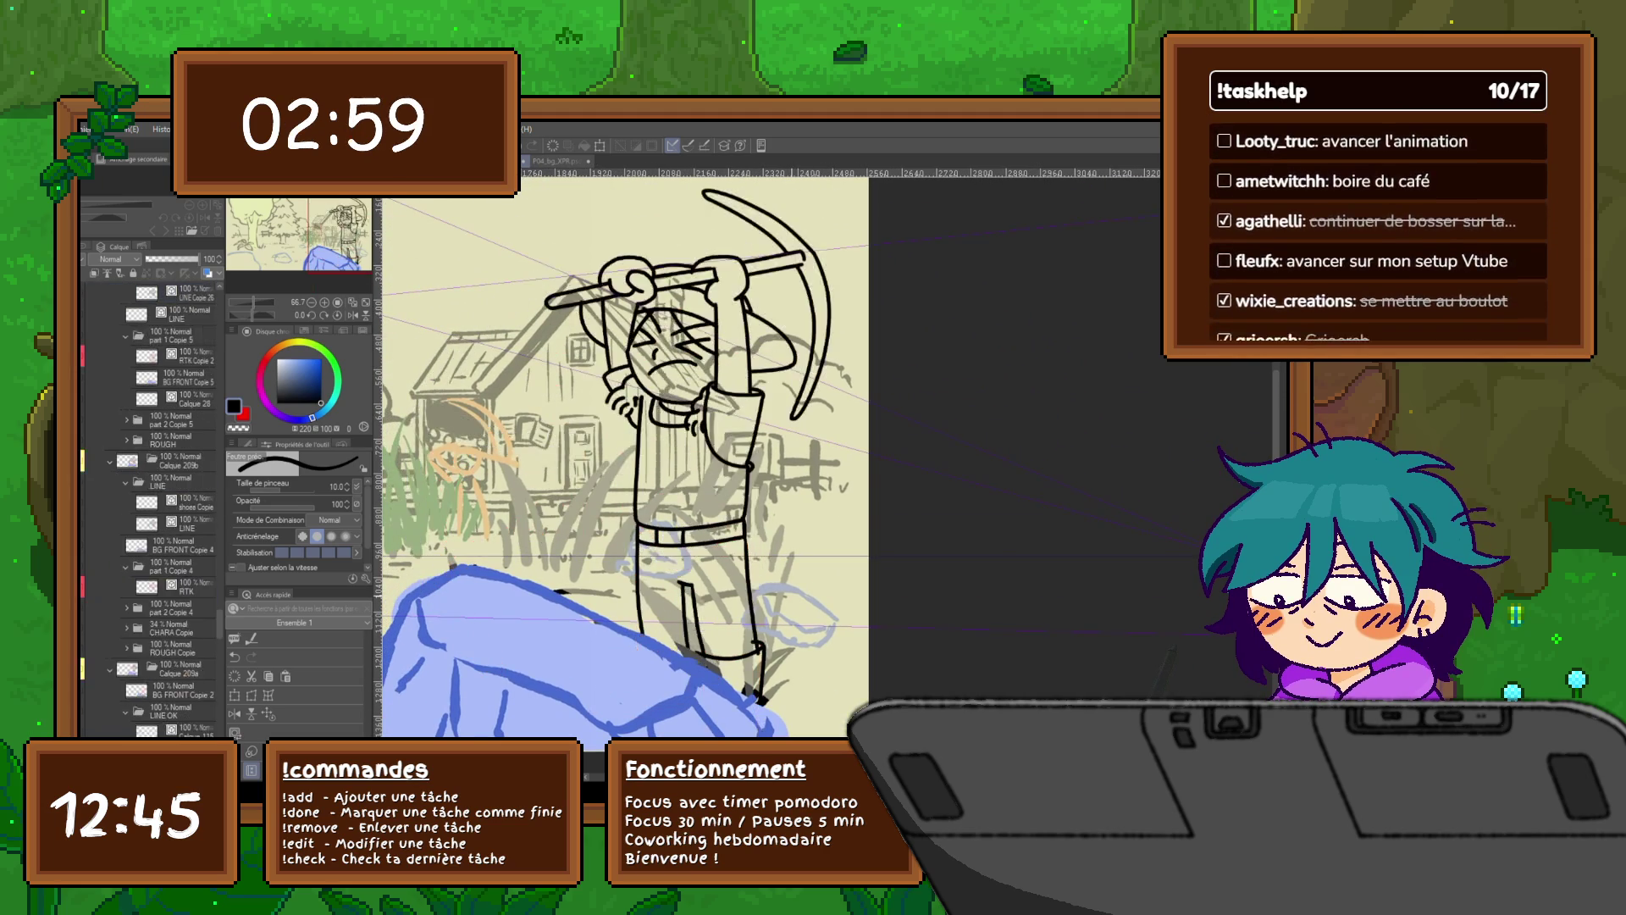
key(Right)
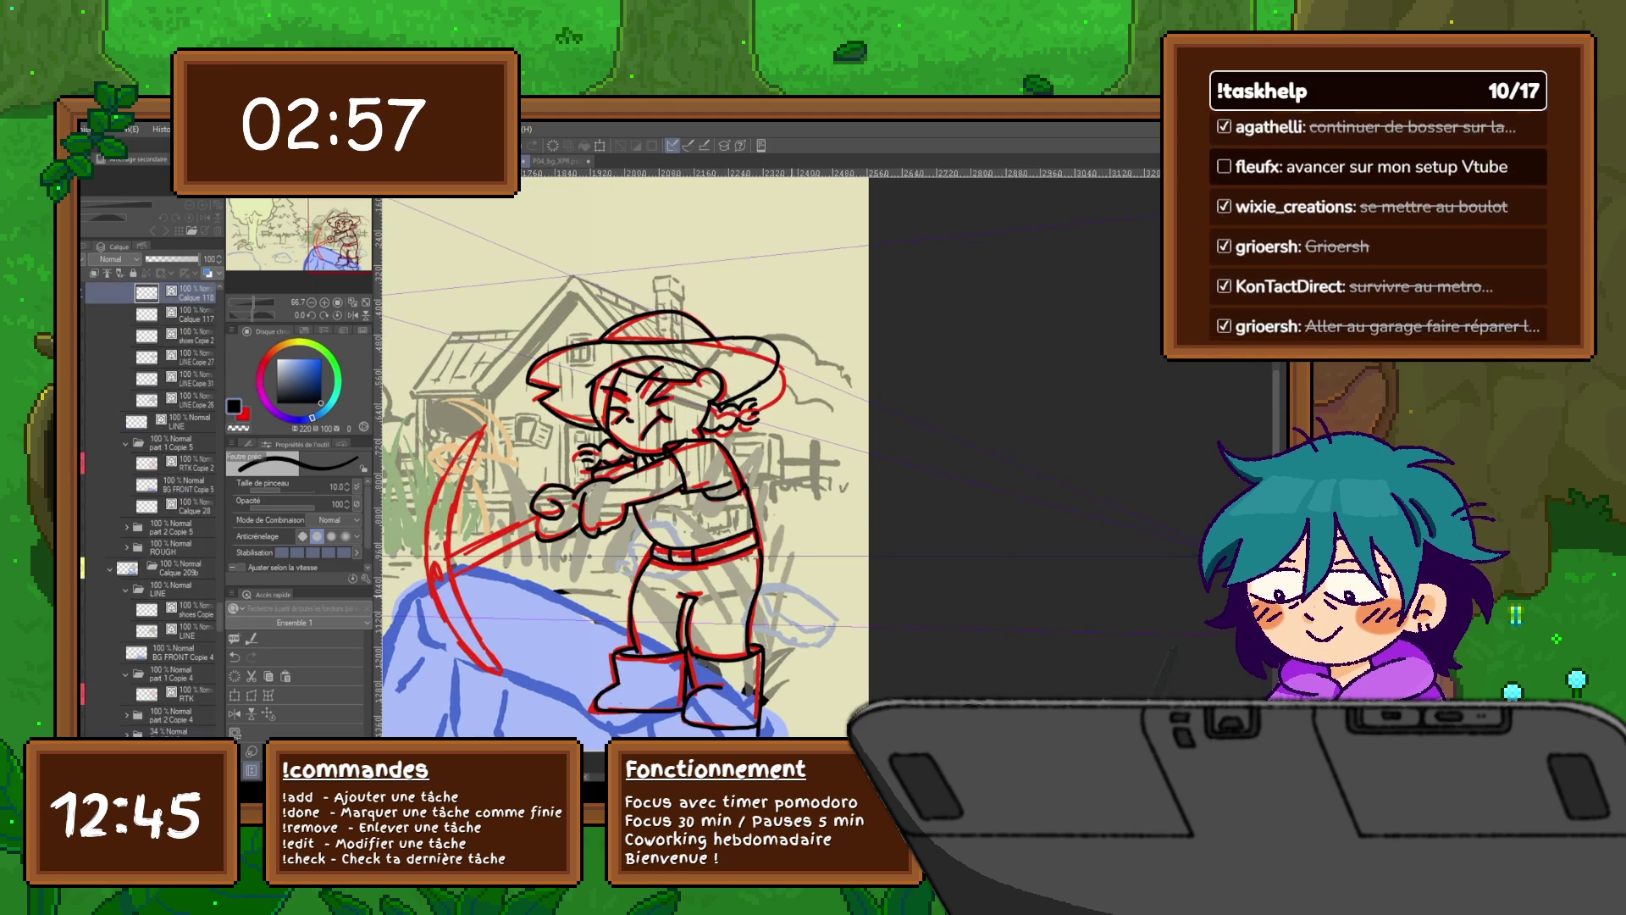
drag(677, 423, 796, 356)
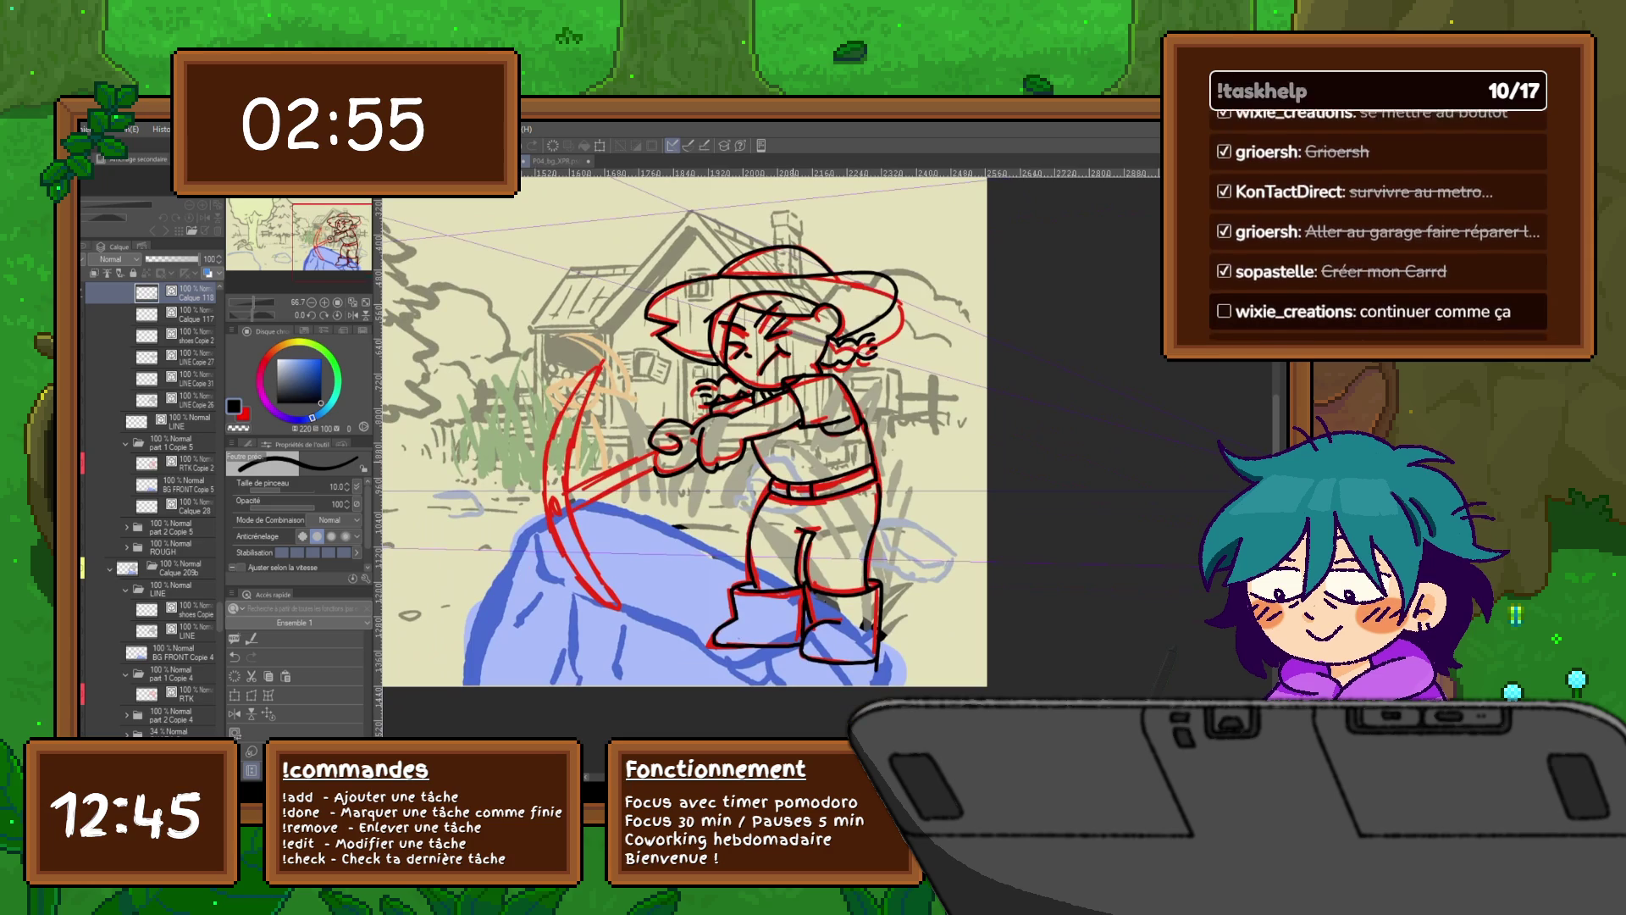
Step: Ink the pickaxe's curved blade with the Curve tool
key(u)
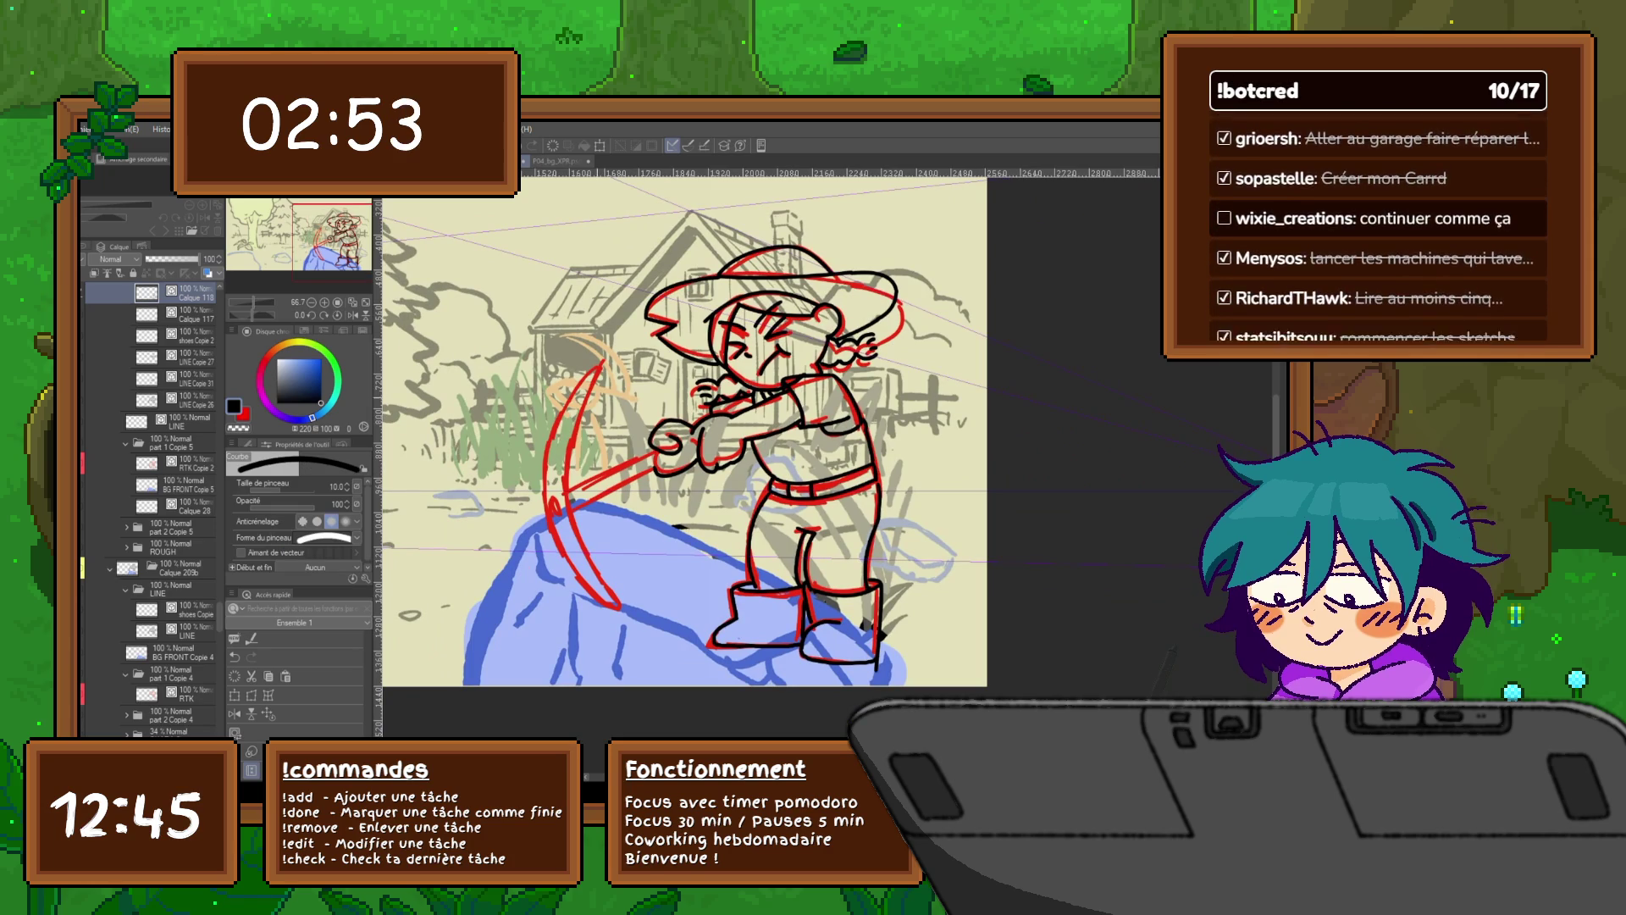
drag(599, 385, 606, 587)
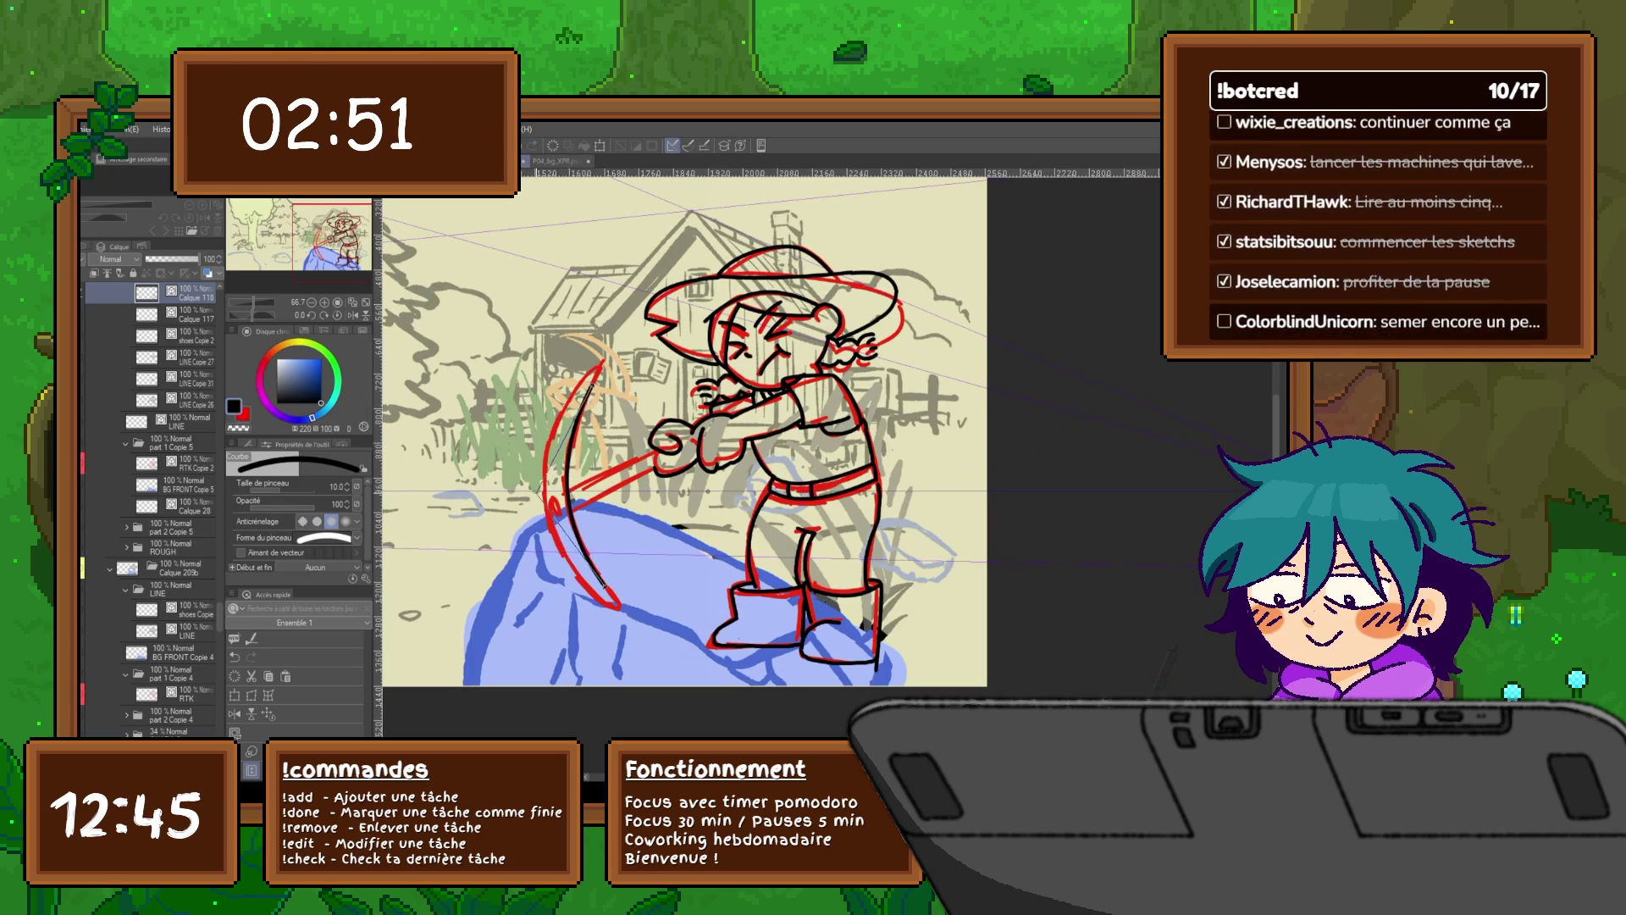
mouse_move(577, 381)
mouse_down()
mouse_move(572, 546)
mouse_move(593, 596)
mouse_up()
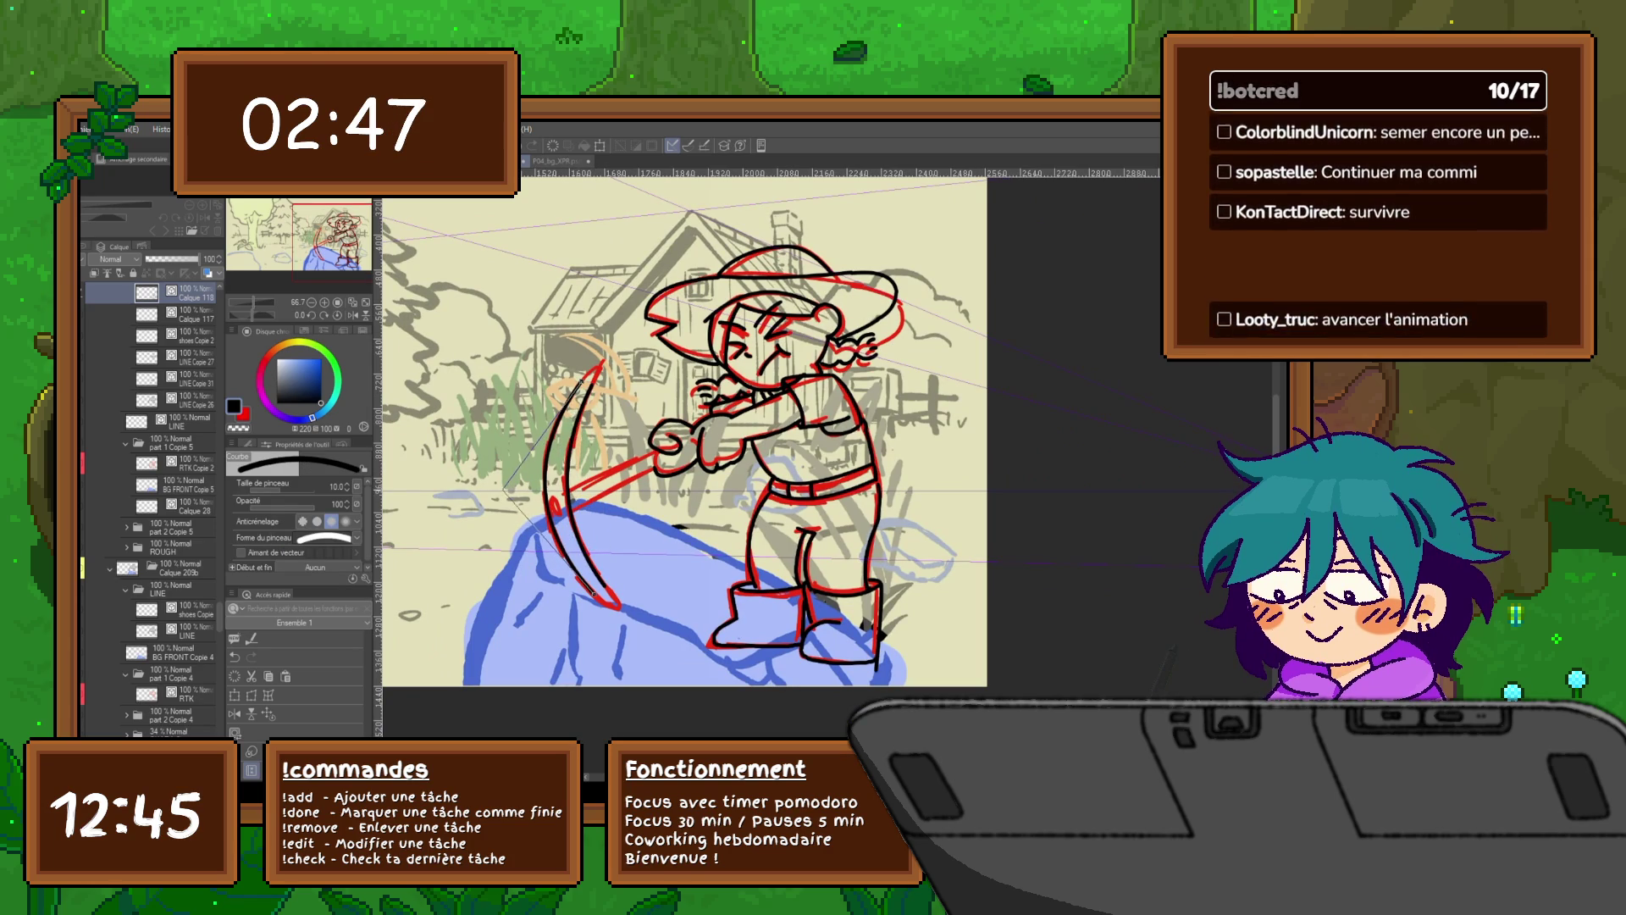
click(549, 495)
key(p)
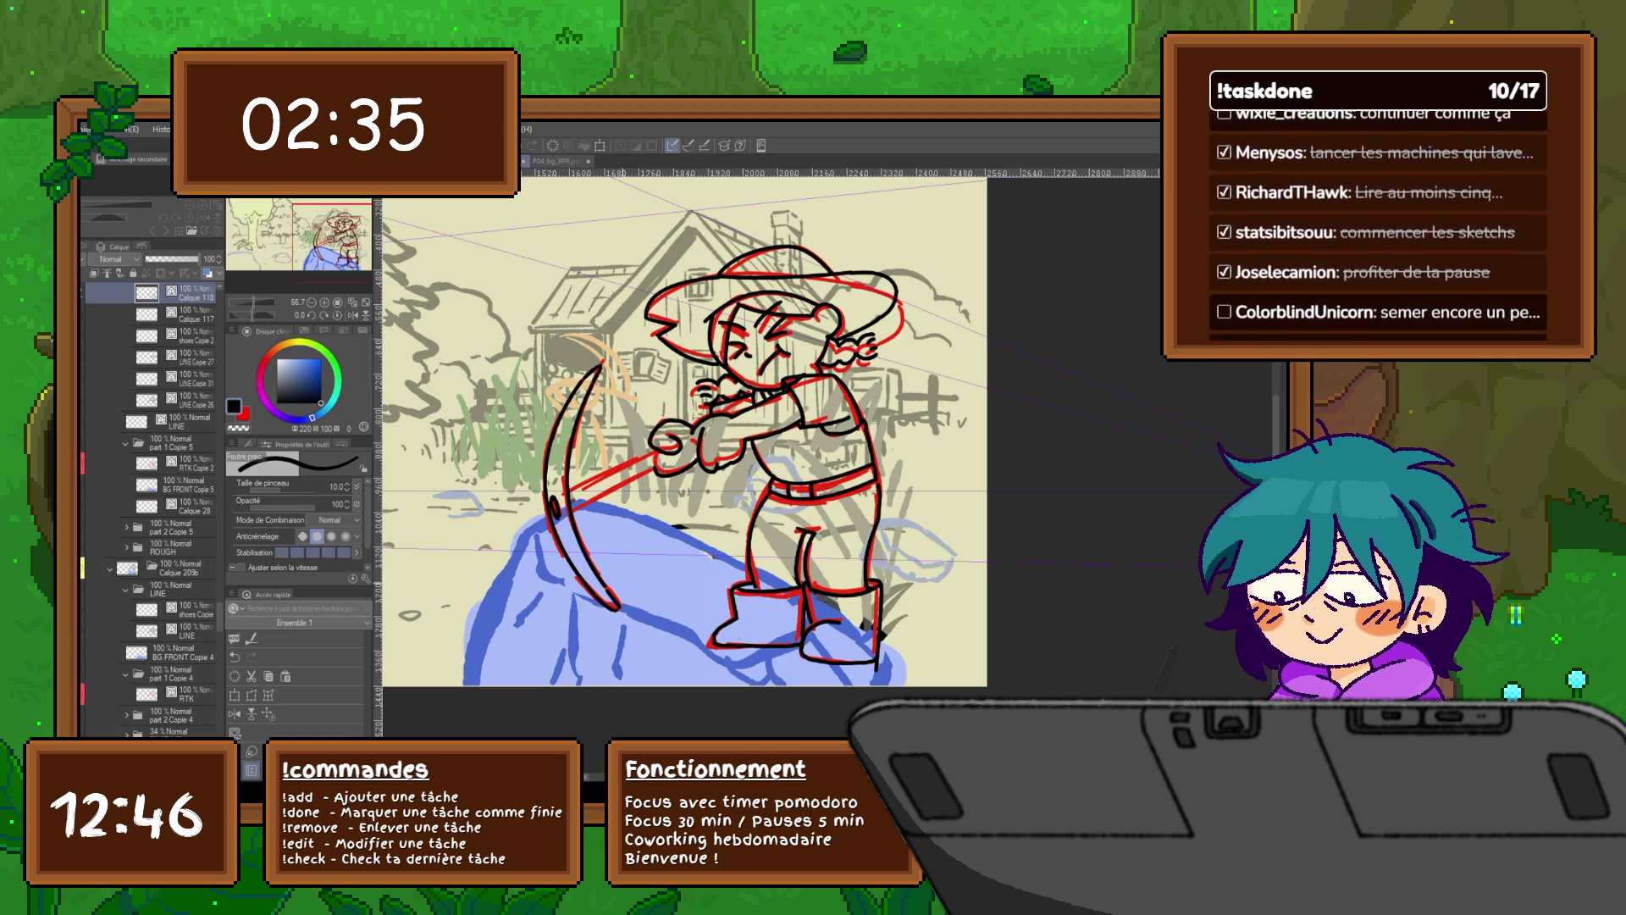
Step: Draw the straight pickaxe handle in black and toggle the red rough to check it
key(u)
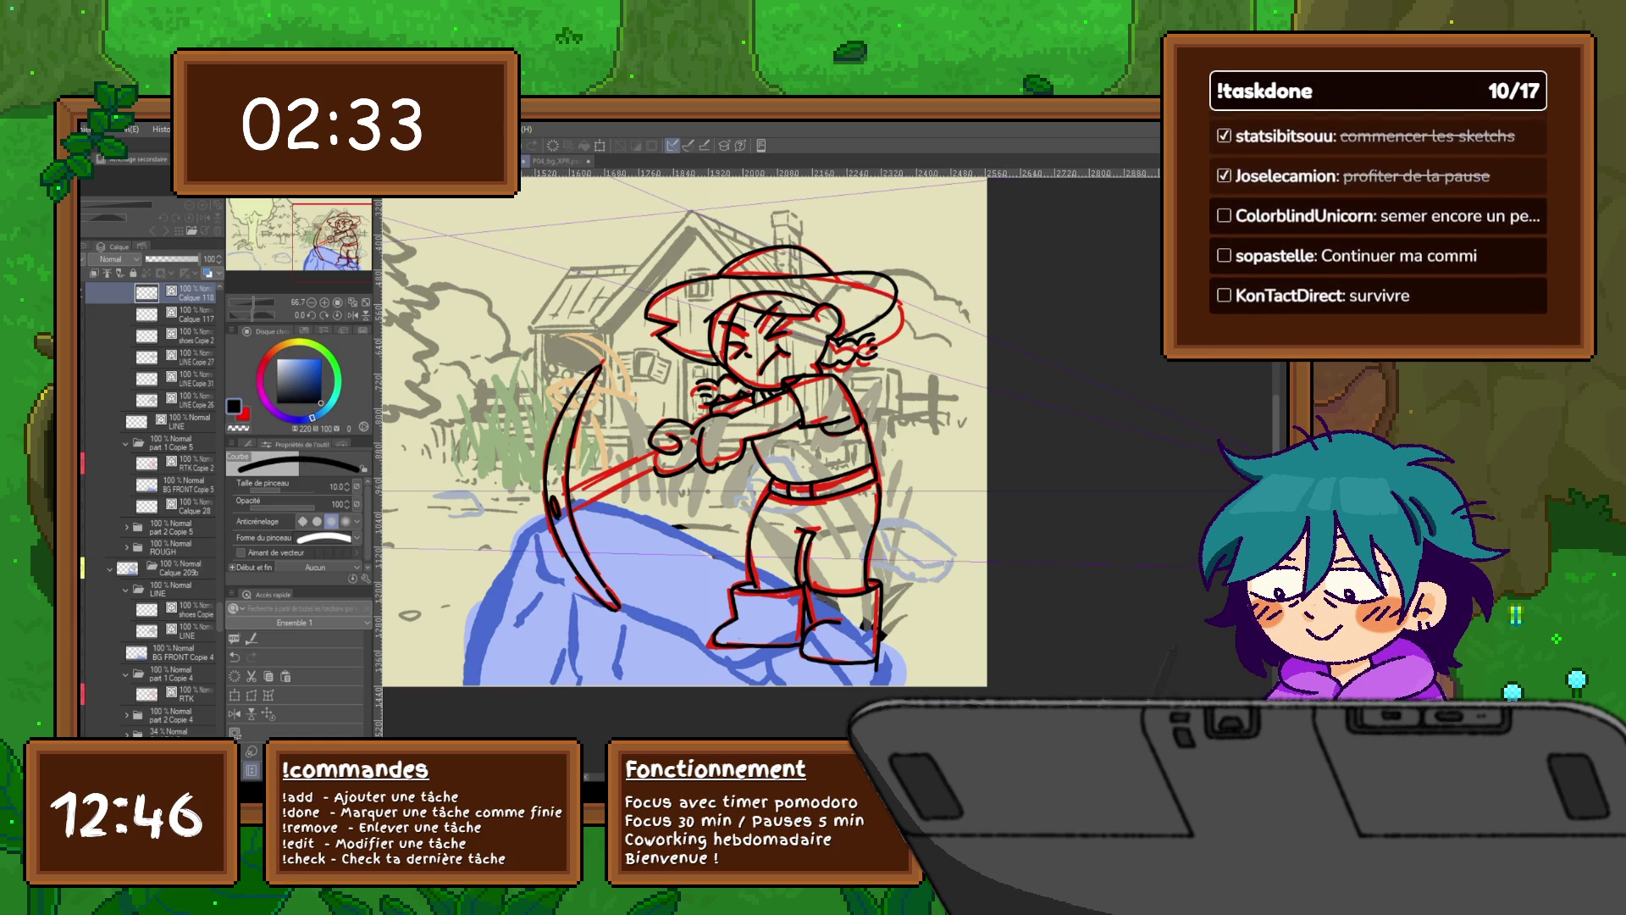
key(u)
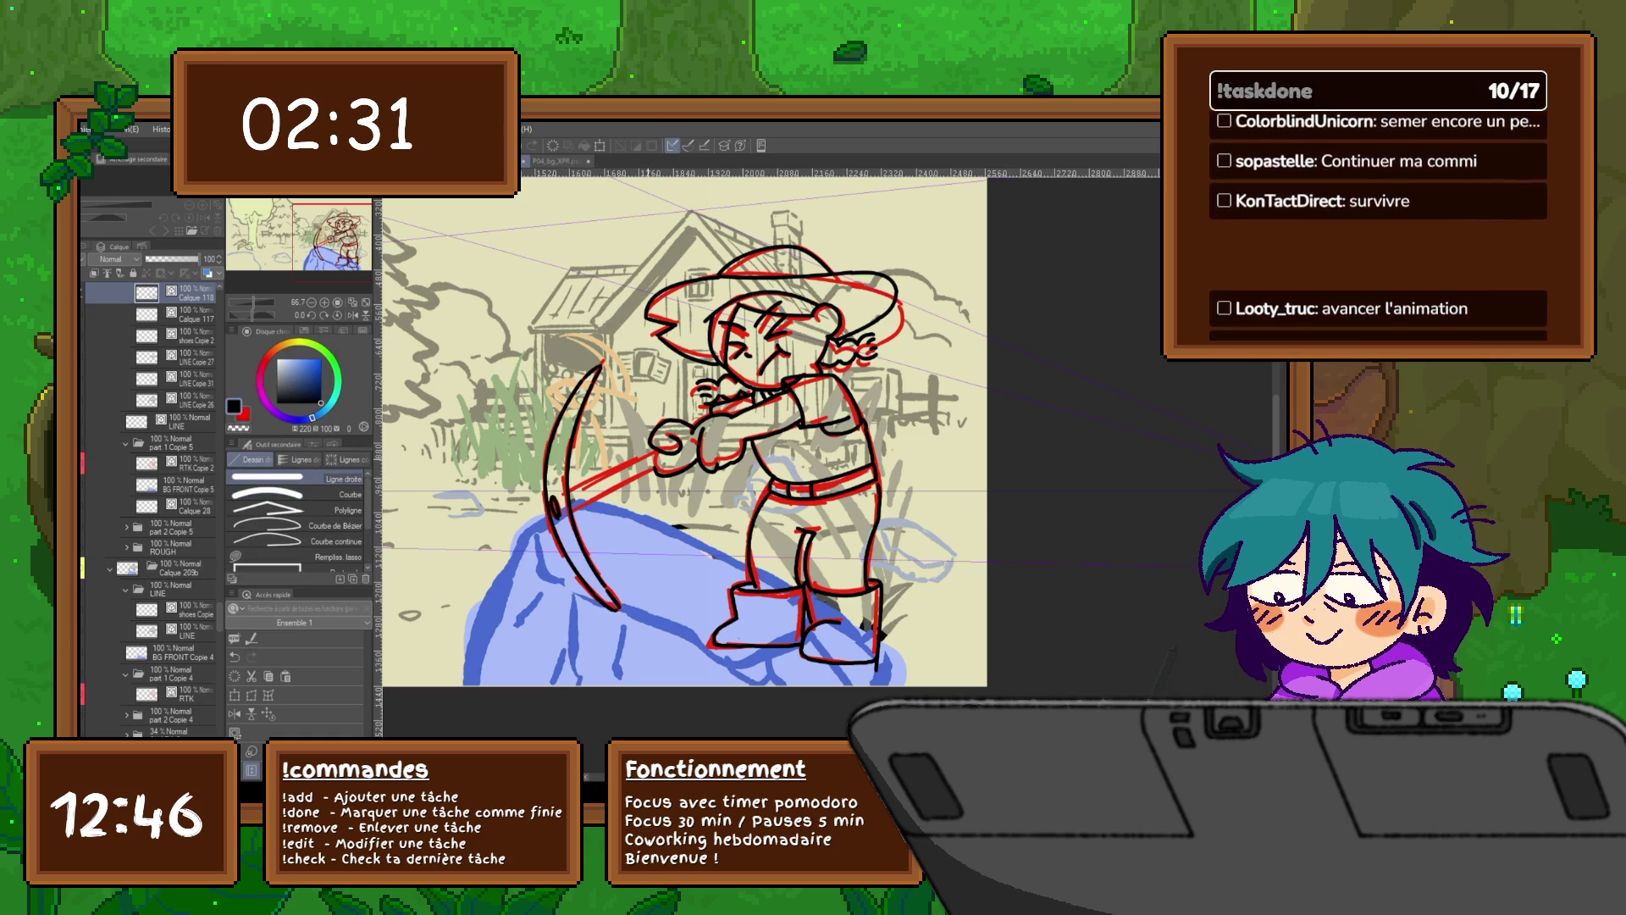
drag(657, 452, 572, 507)
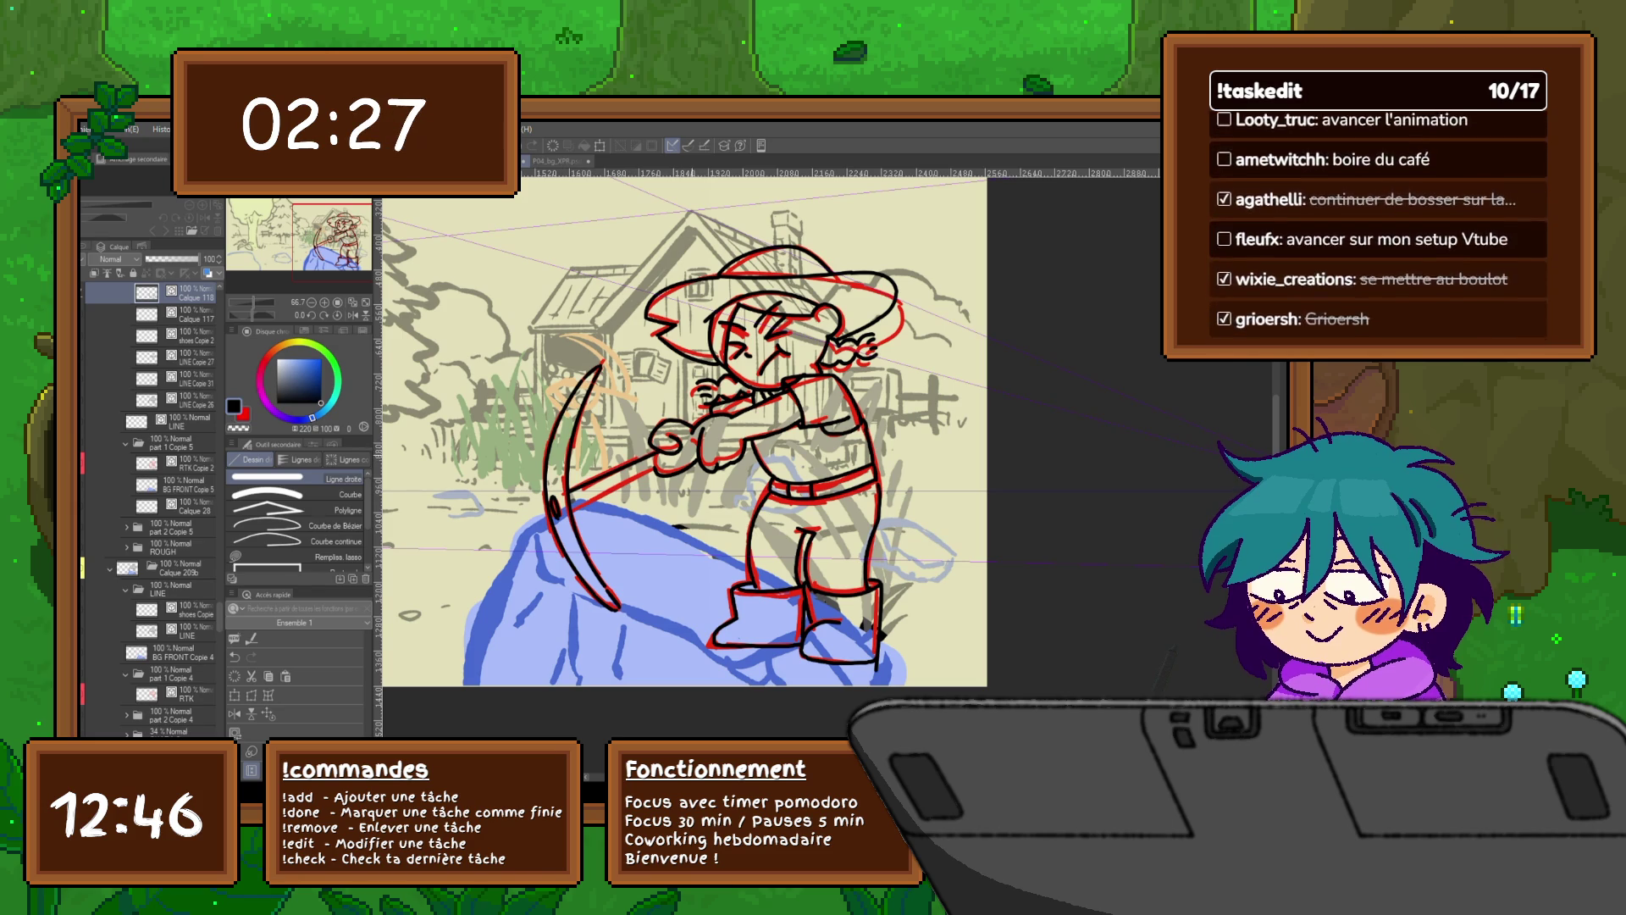
click(93, 587)
click(93, 588)
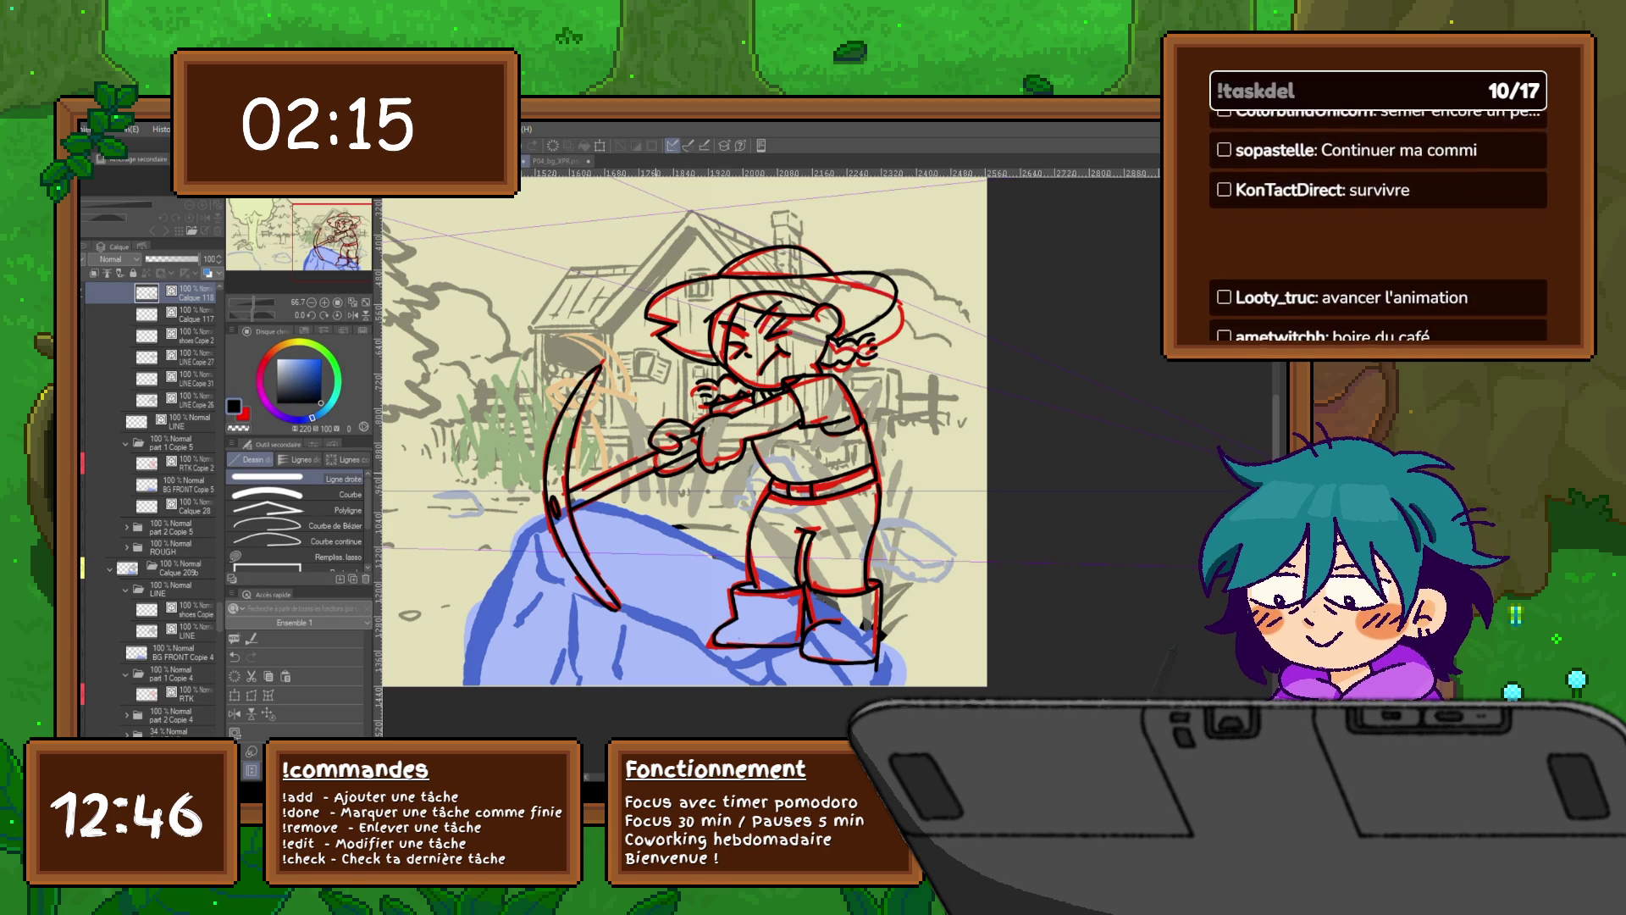
click(169, 589)
click(178, 589)
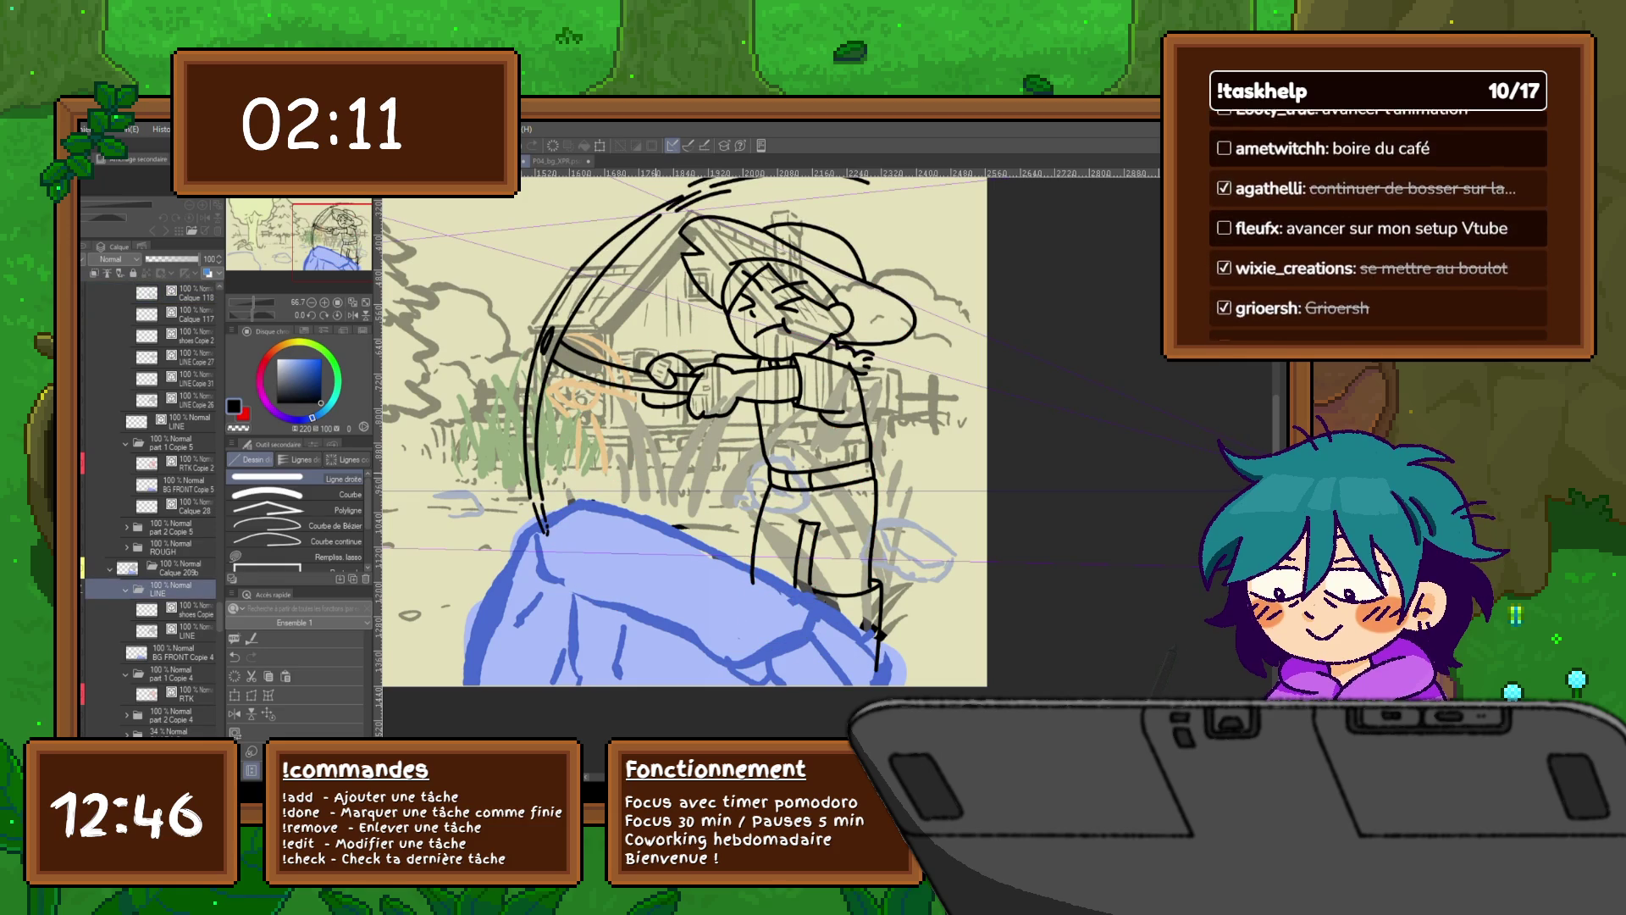
Step: Flip between the red rough and swing-arc line frames to compare the hands
click(182, 292)
click(177, 588)
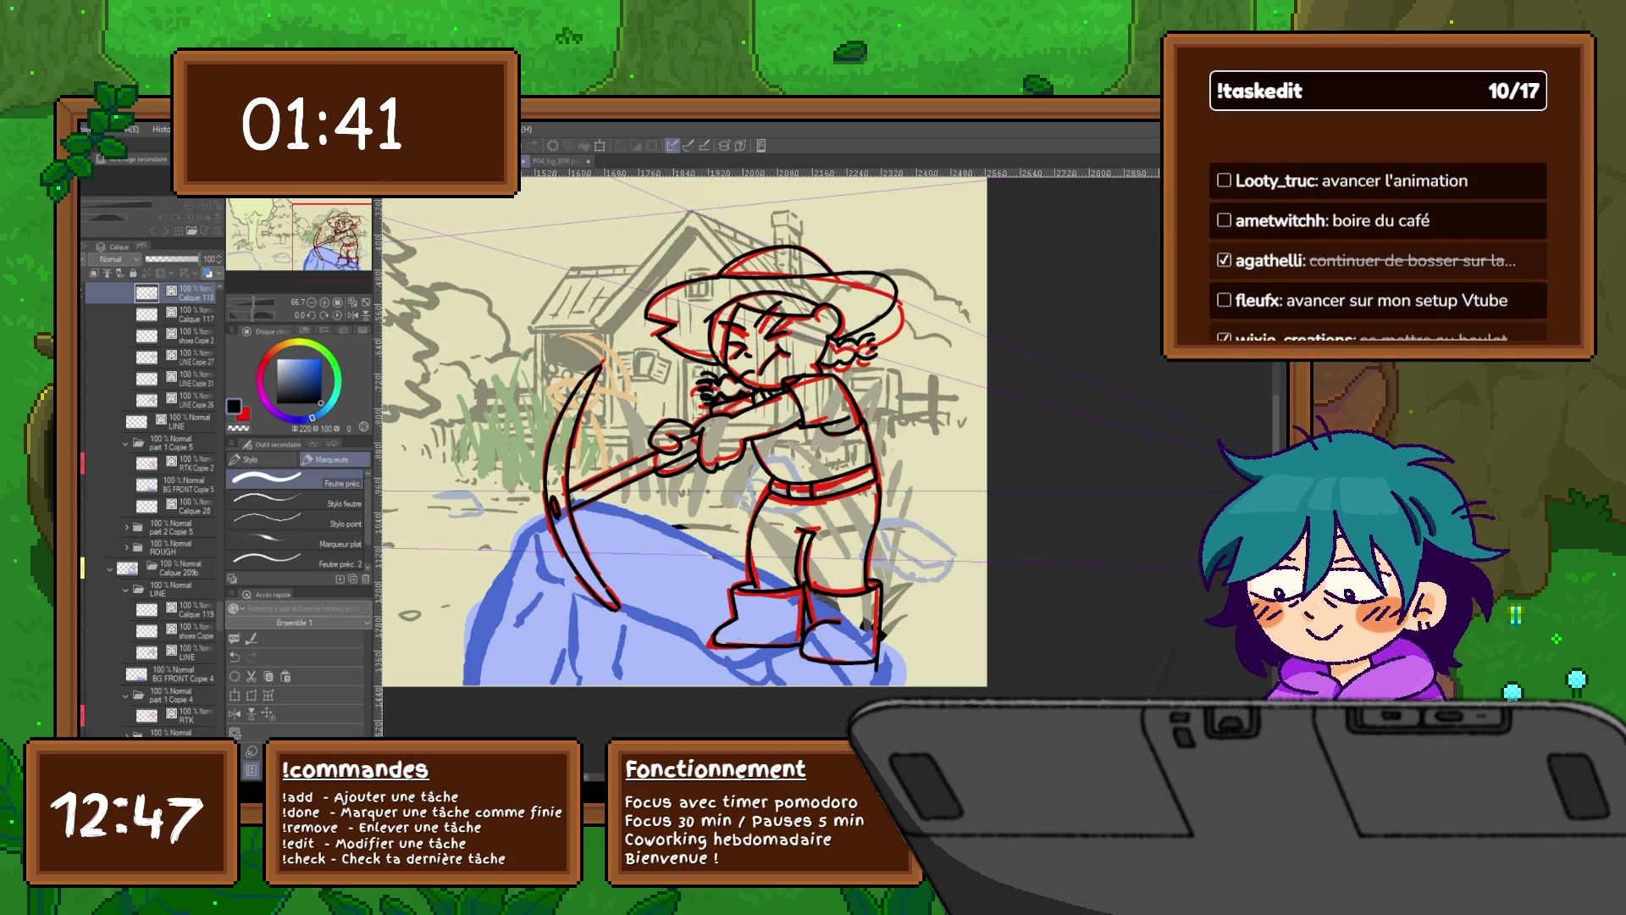
key(ctrl+Right)
key(ctrl+Right)
key(ctrl+Right)
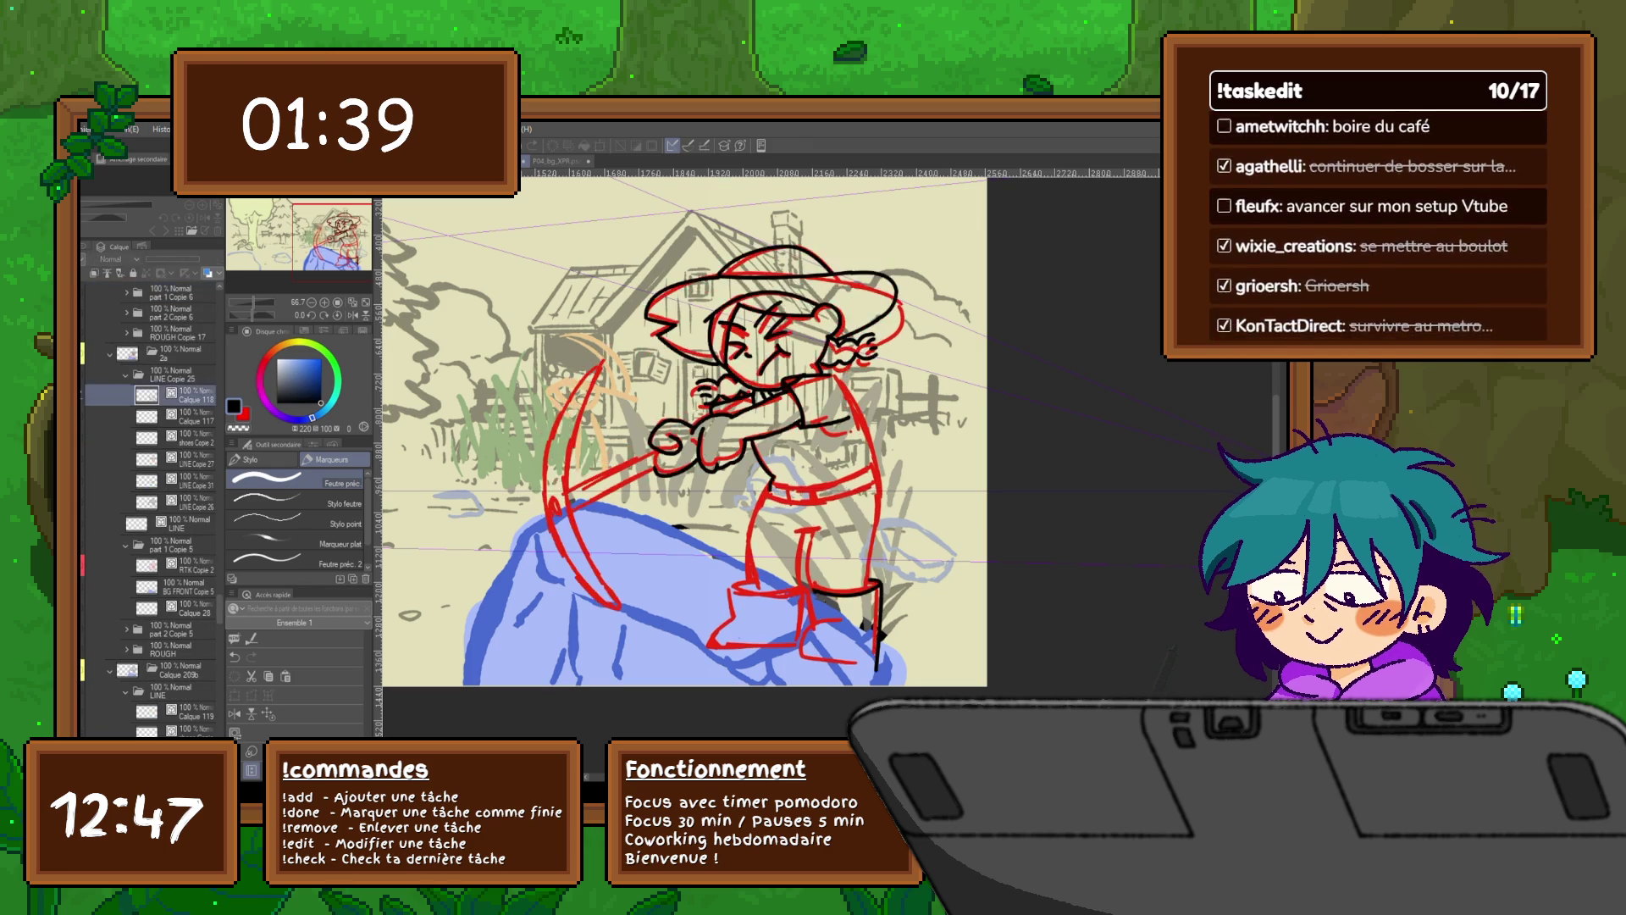
key(ctrl+Right)
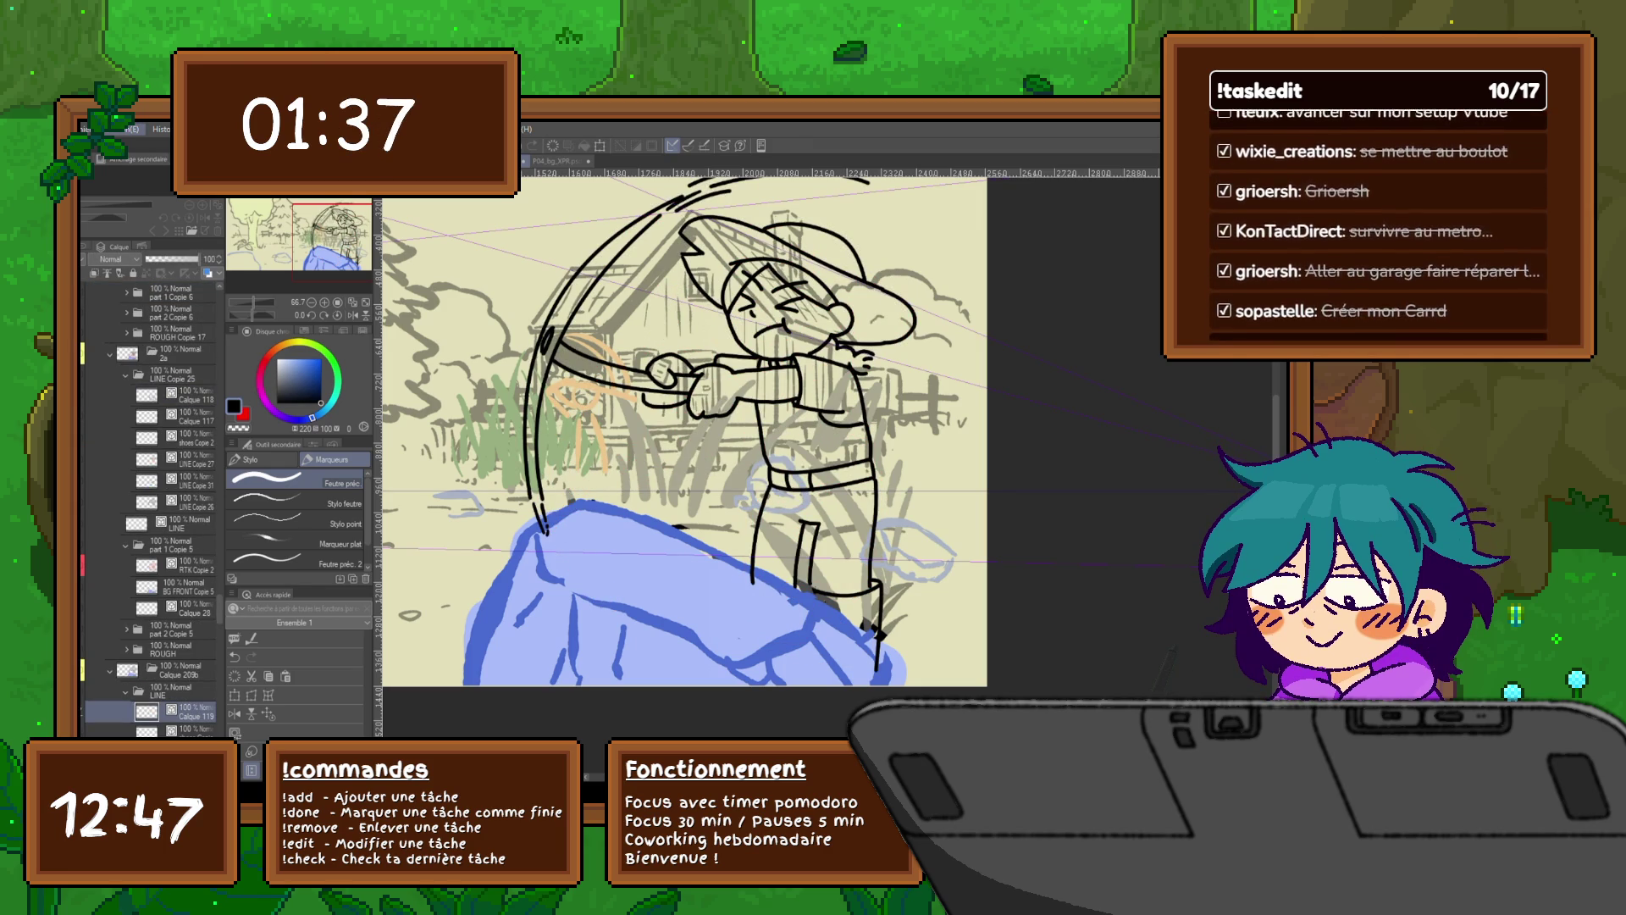
key(ctrl+Right)
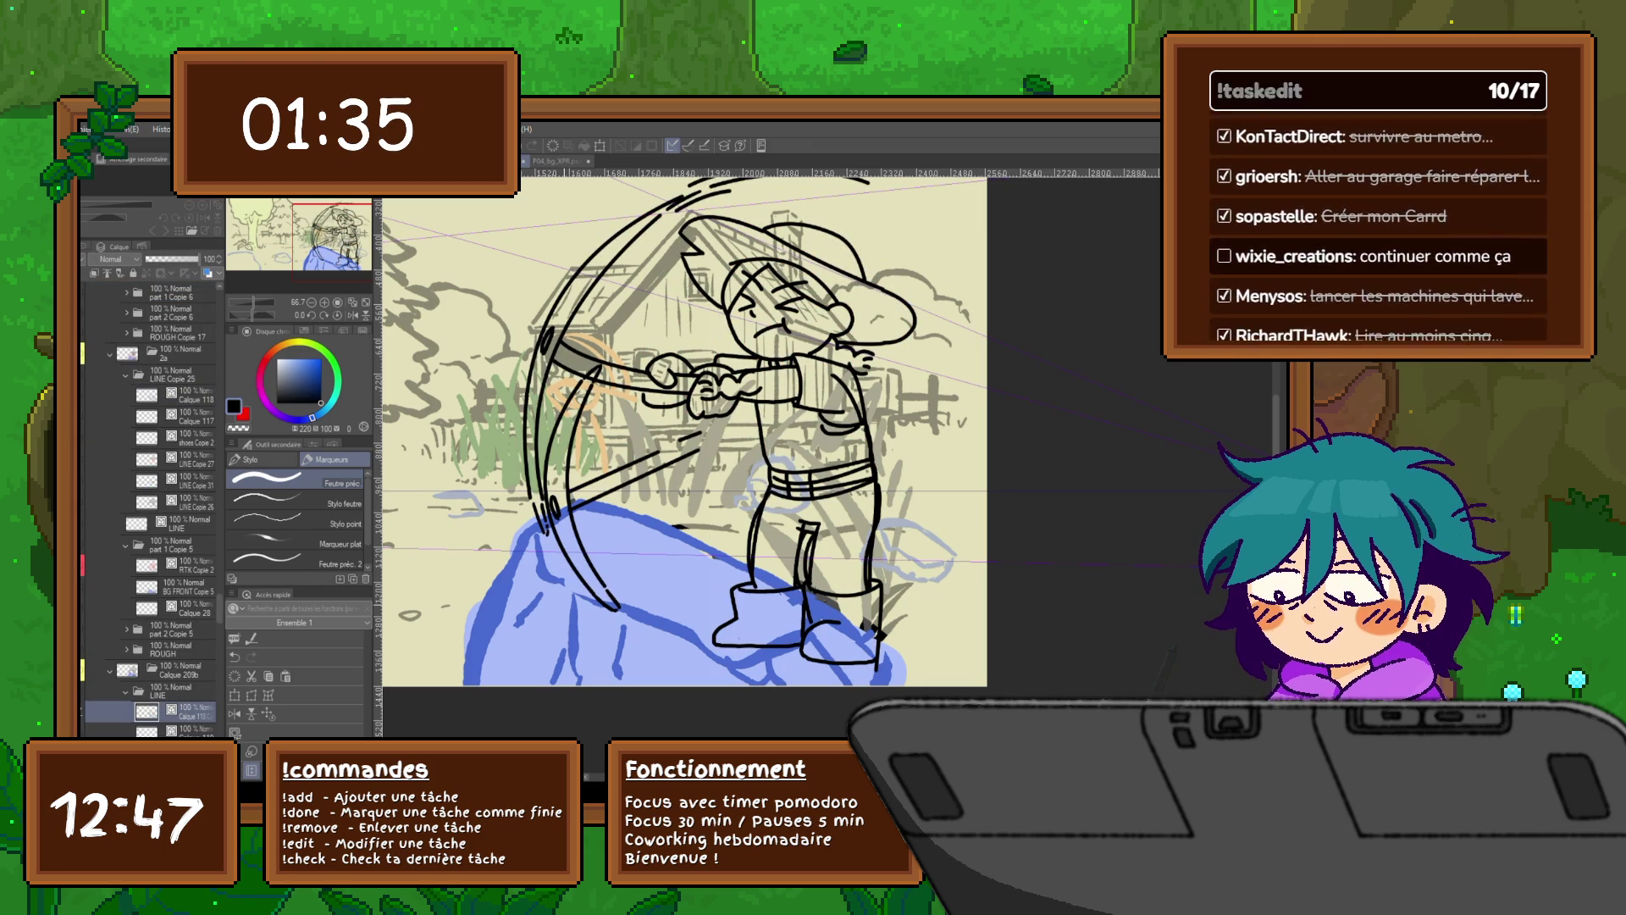
Step: Lasso the character's hands, checking them against the red rough frame
key(m)
drag(771, 347, 690, 406)
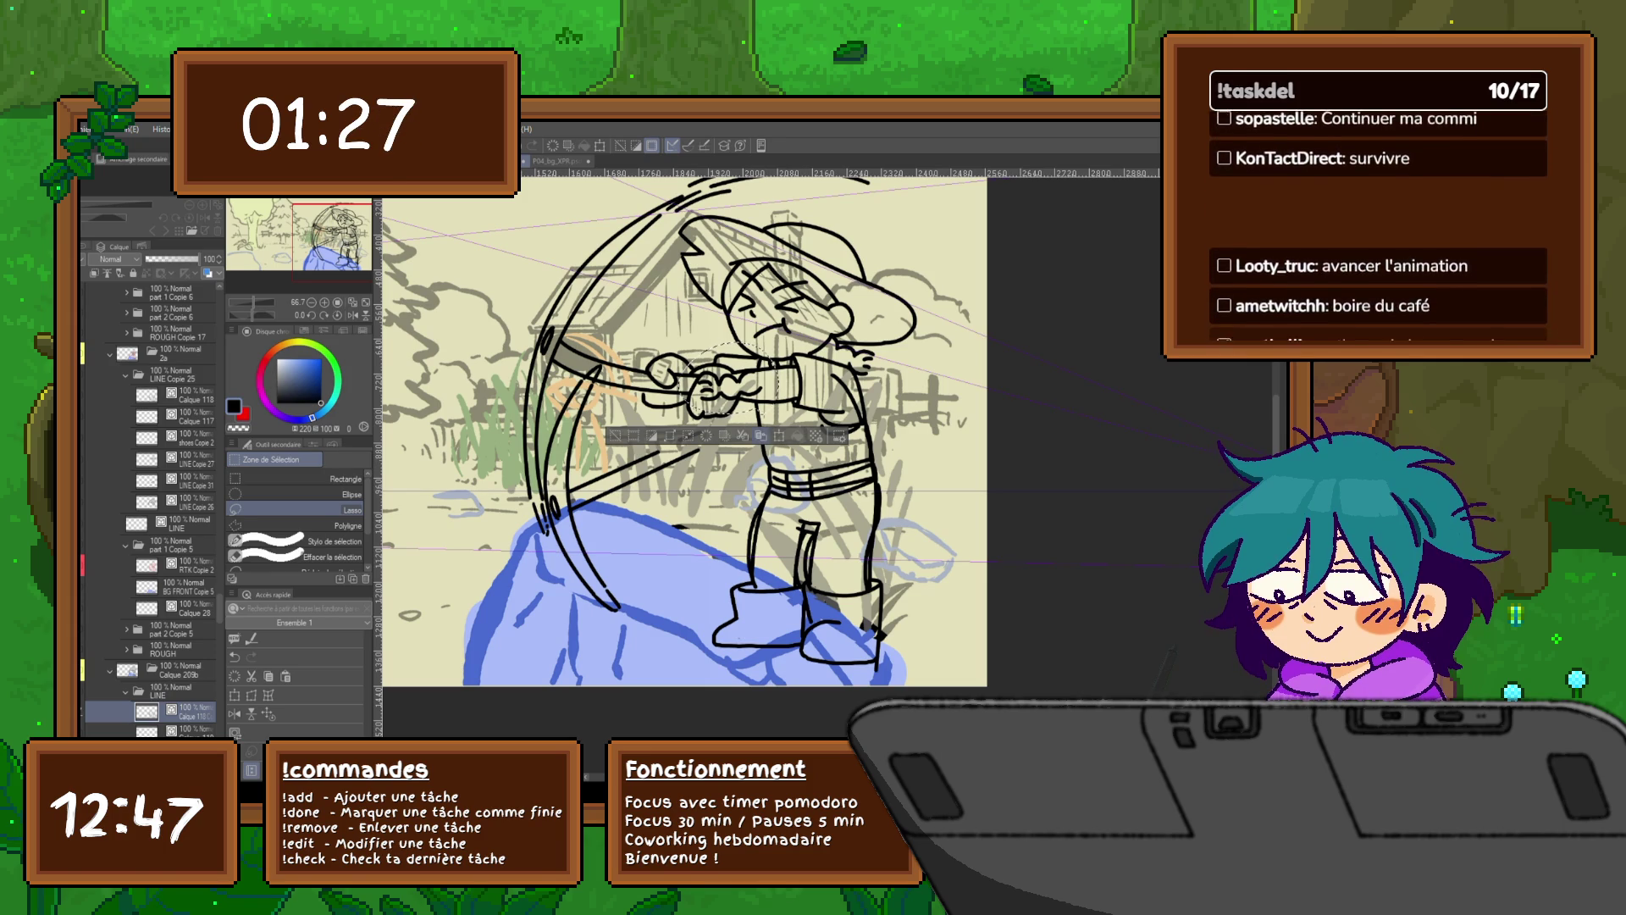
scroll(147, 508, down, 3)
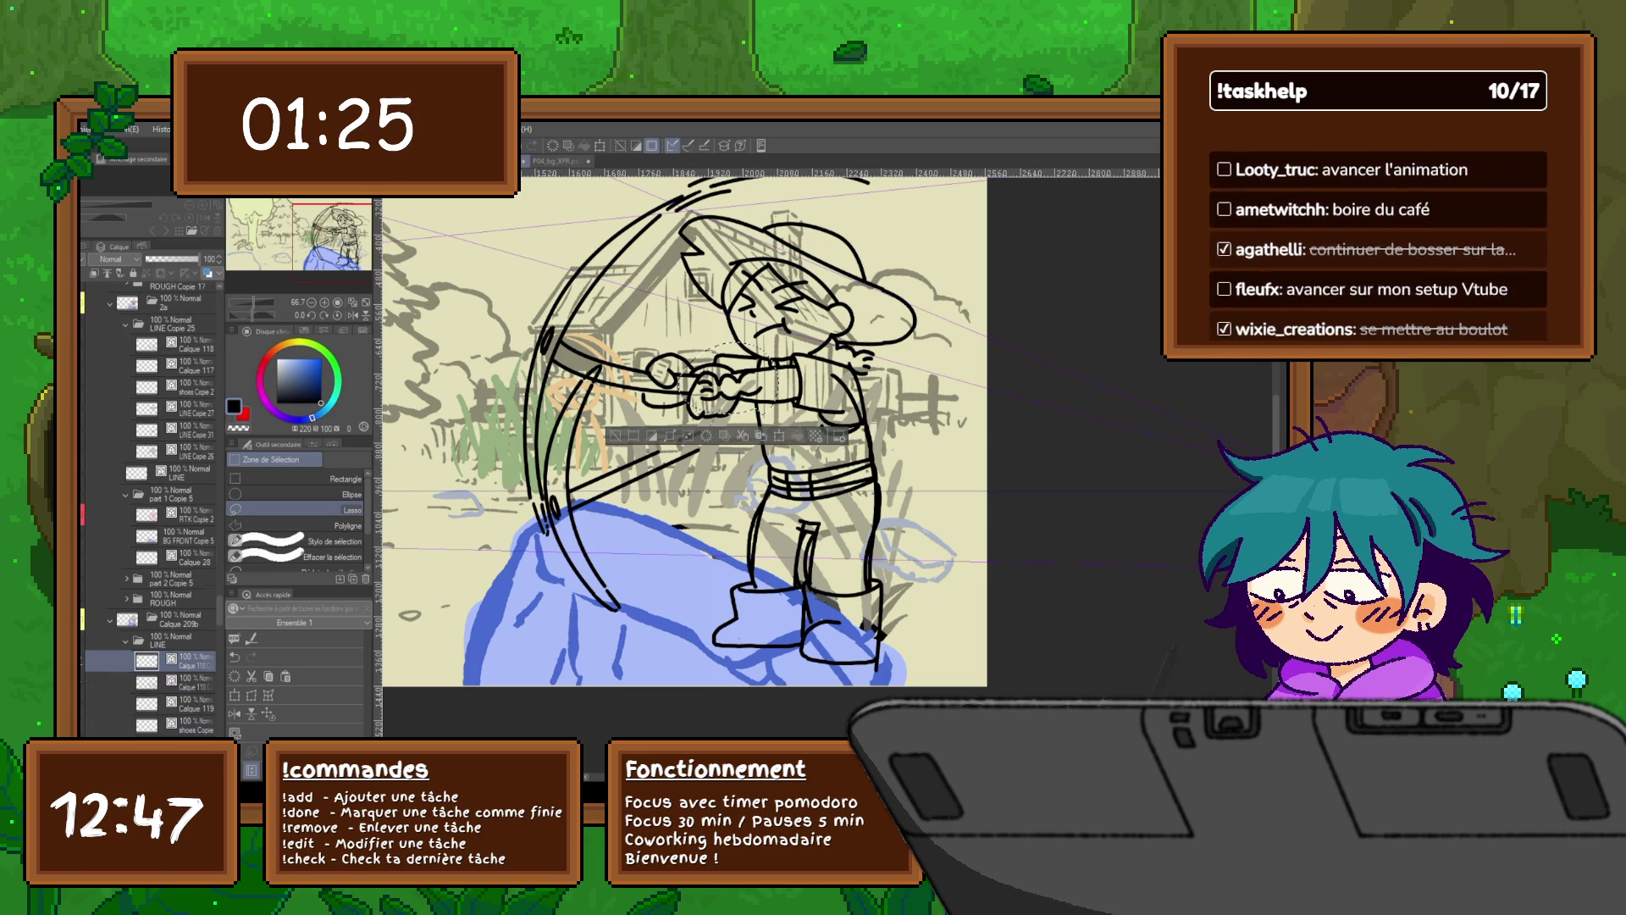
key(ctrl+z)
key(ctrl+z)
key(ctrl+z)
key(ctrl+z)
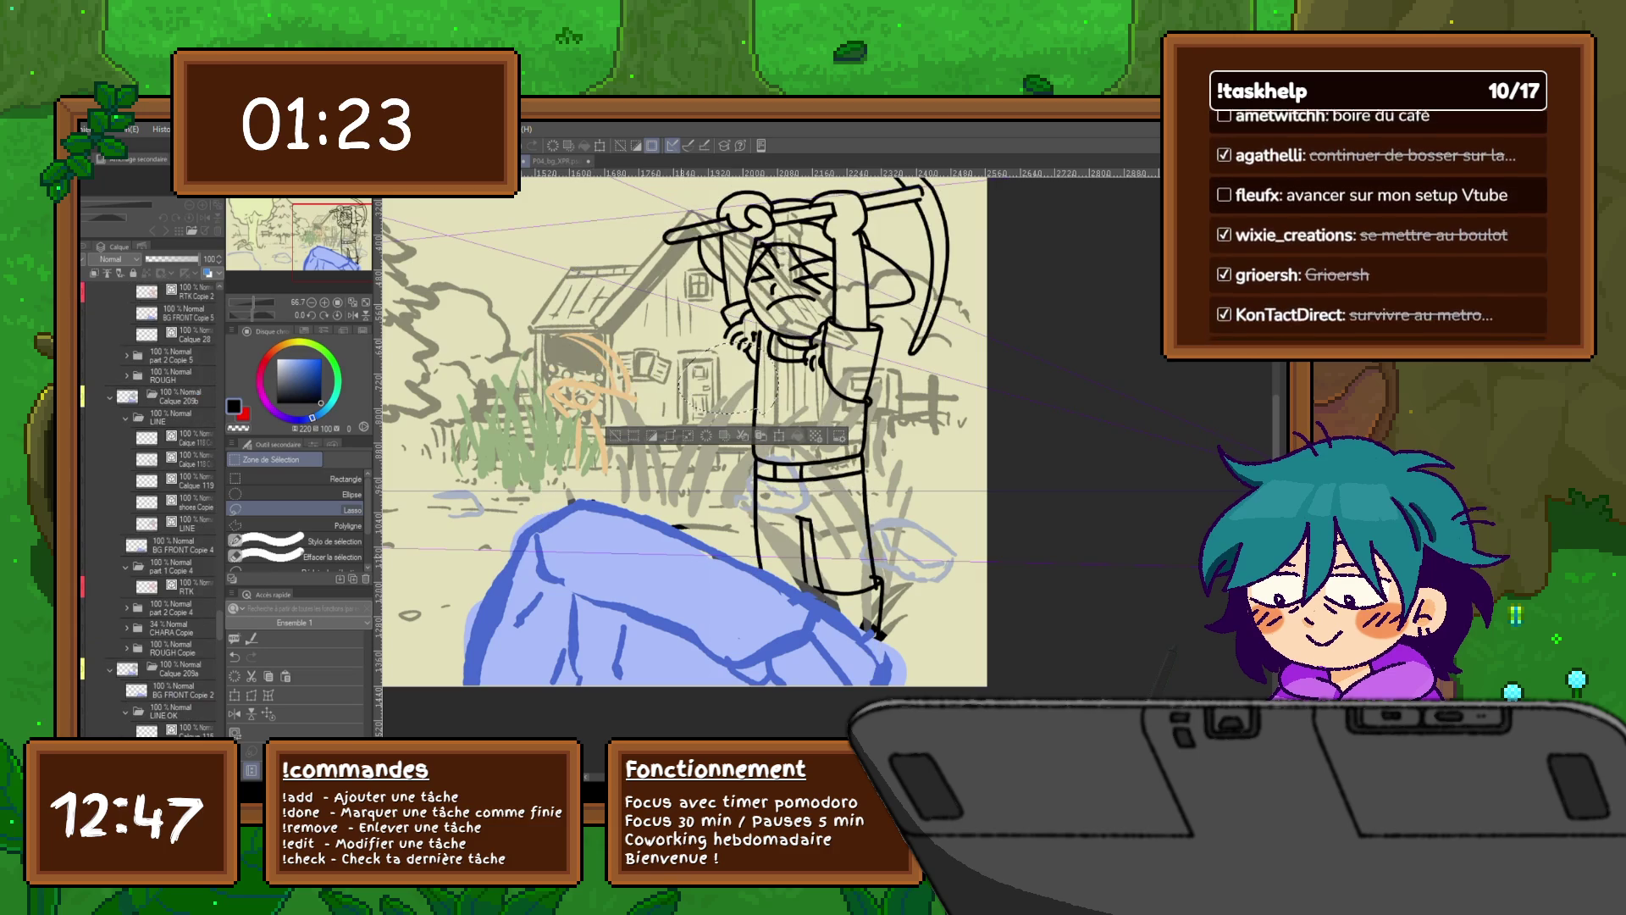
key(ctrl+z)
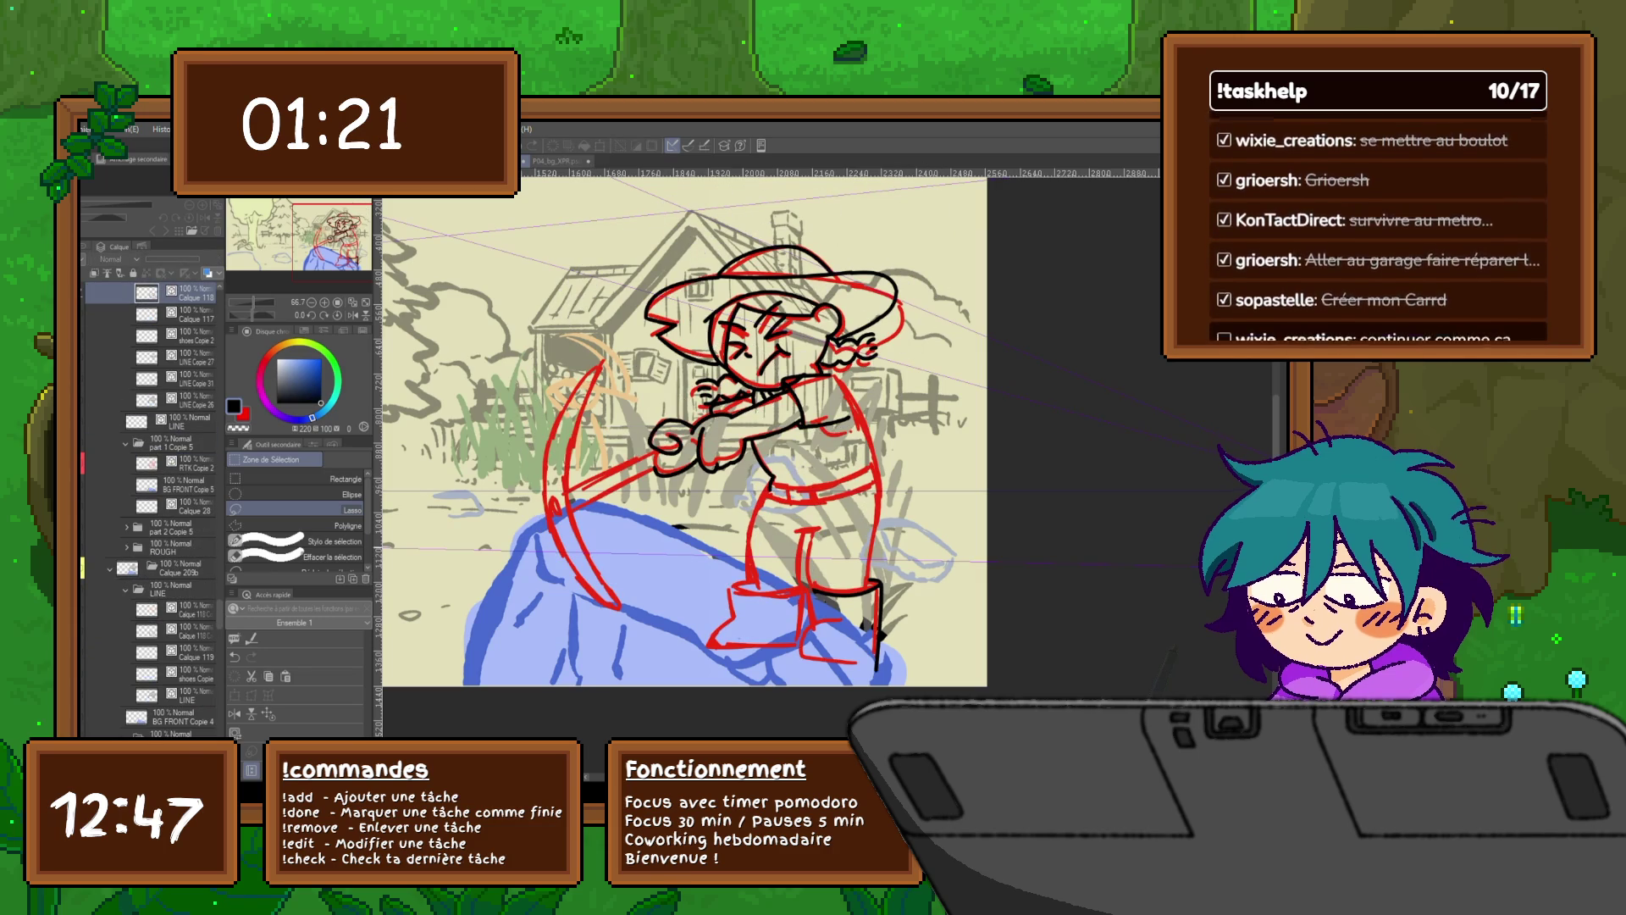
key(ctrl+y)
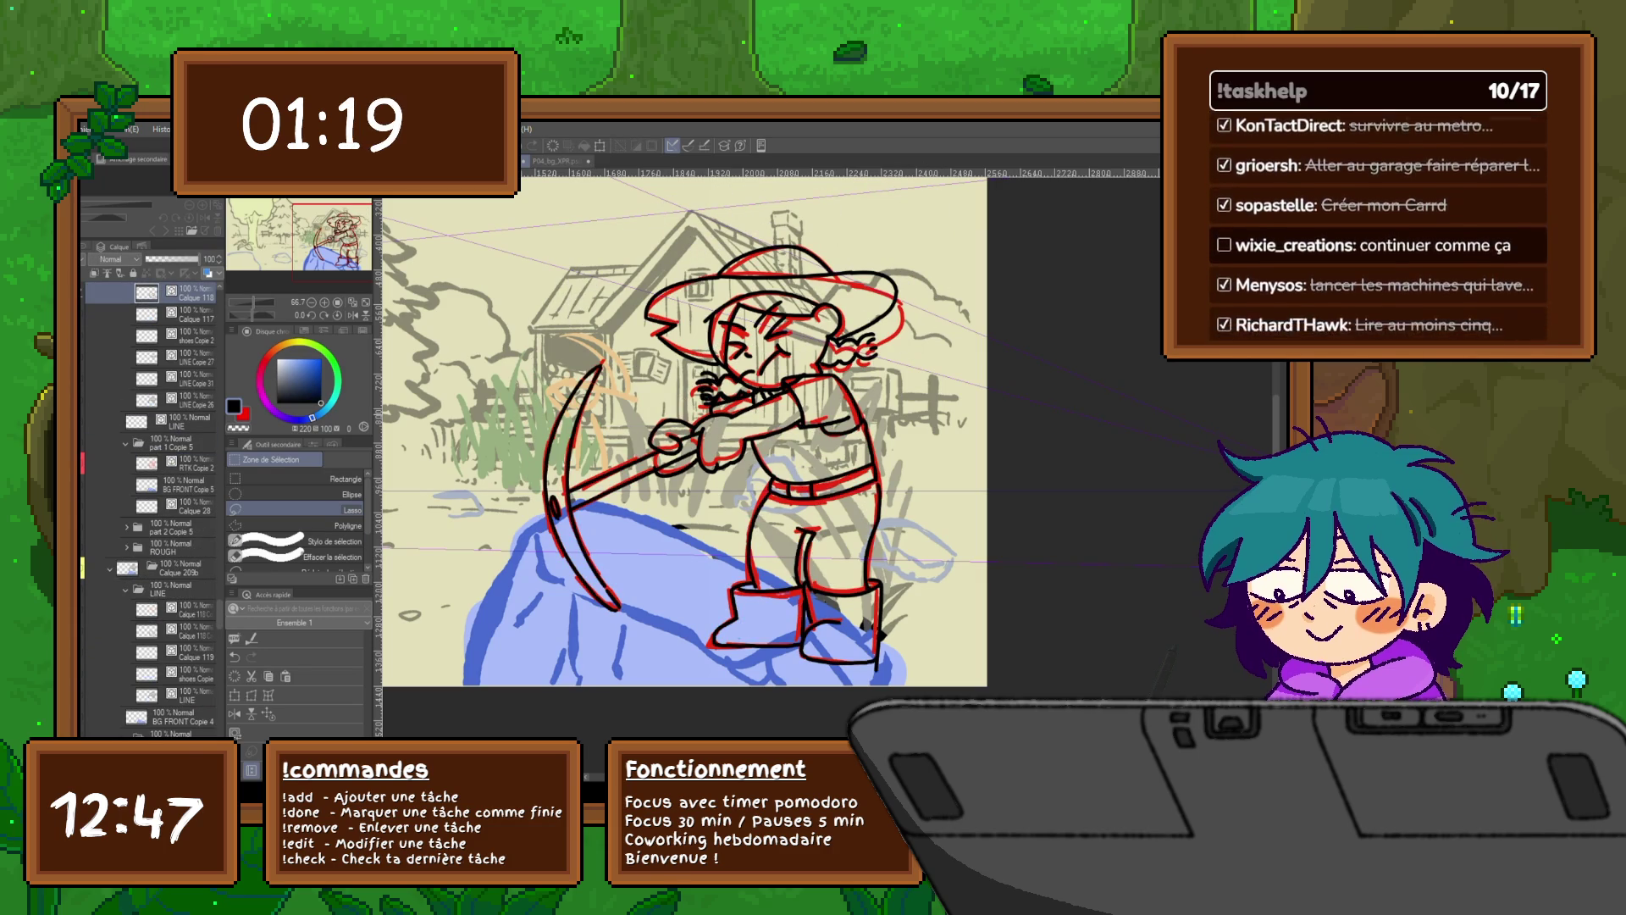
mouse_move(708, 364)
mouse_down()
mouse_move(690, 403)
mouse_move(752, 401)
mouse_up()
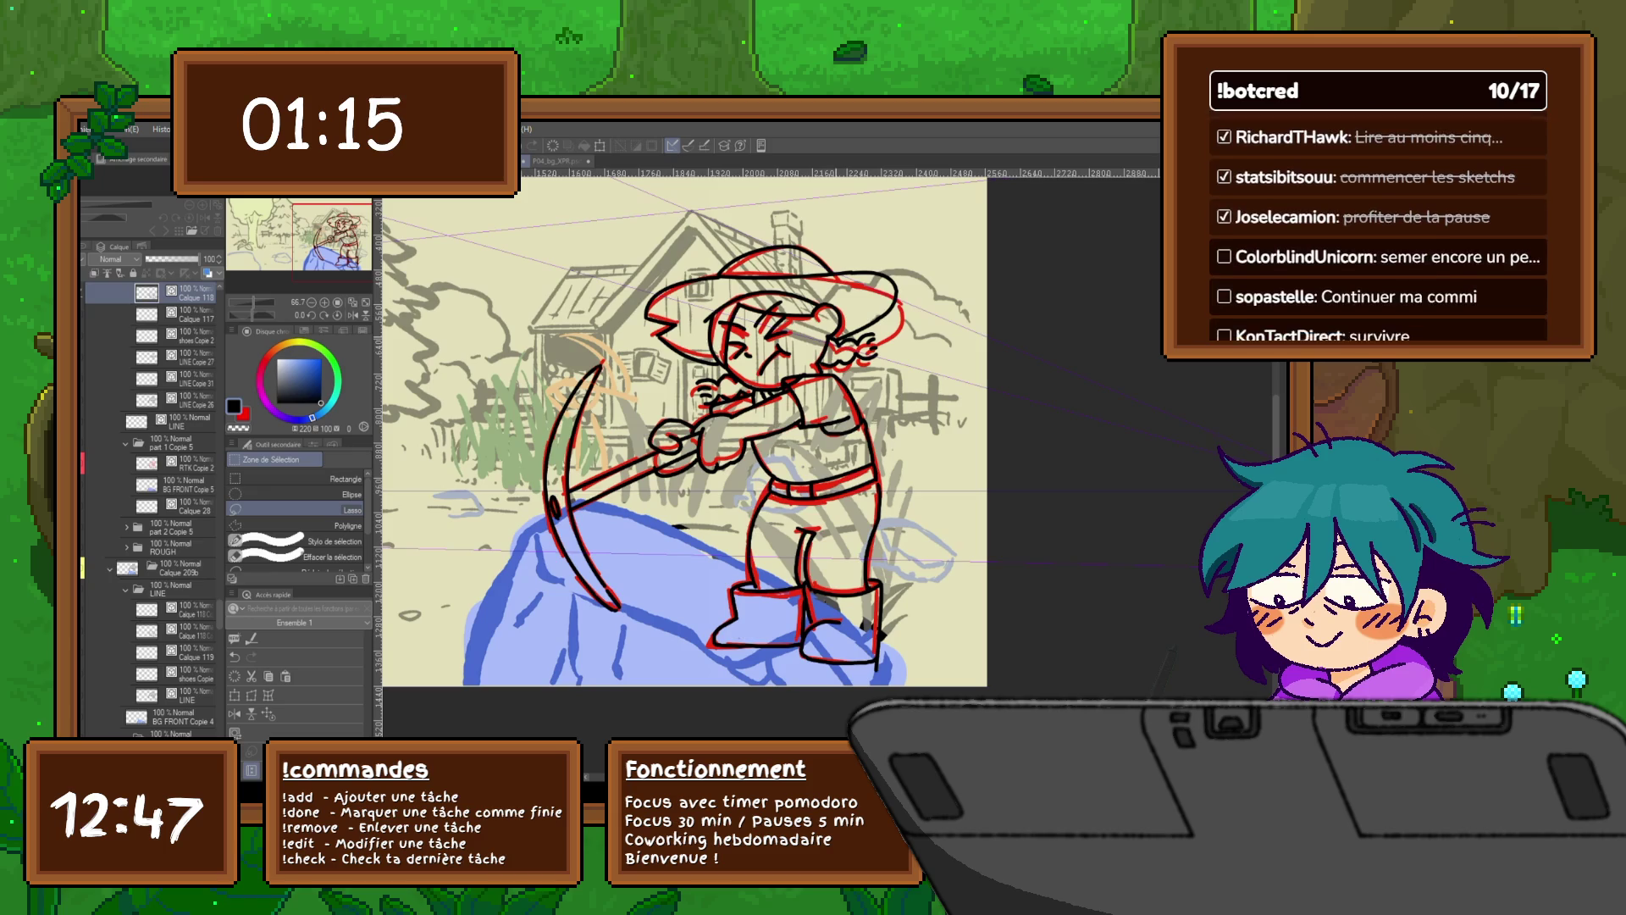
Step: Return to the swing-arc frame's layer, passing through Calque 117, with the hands selected
click(191, 610)
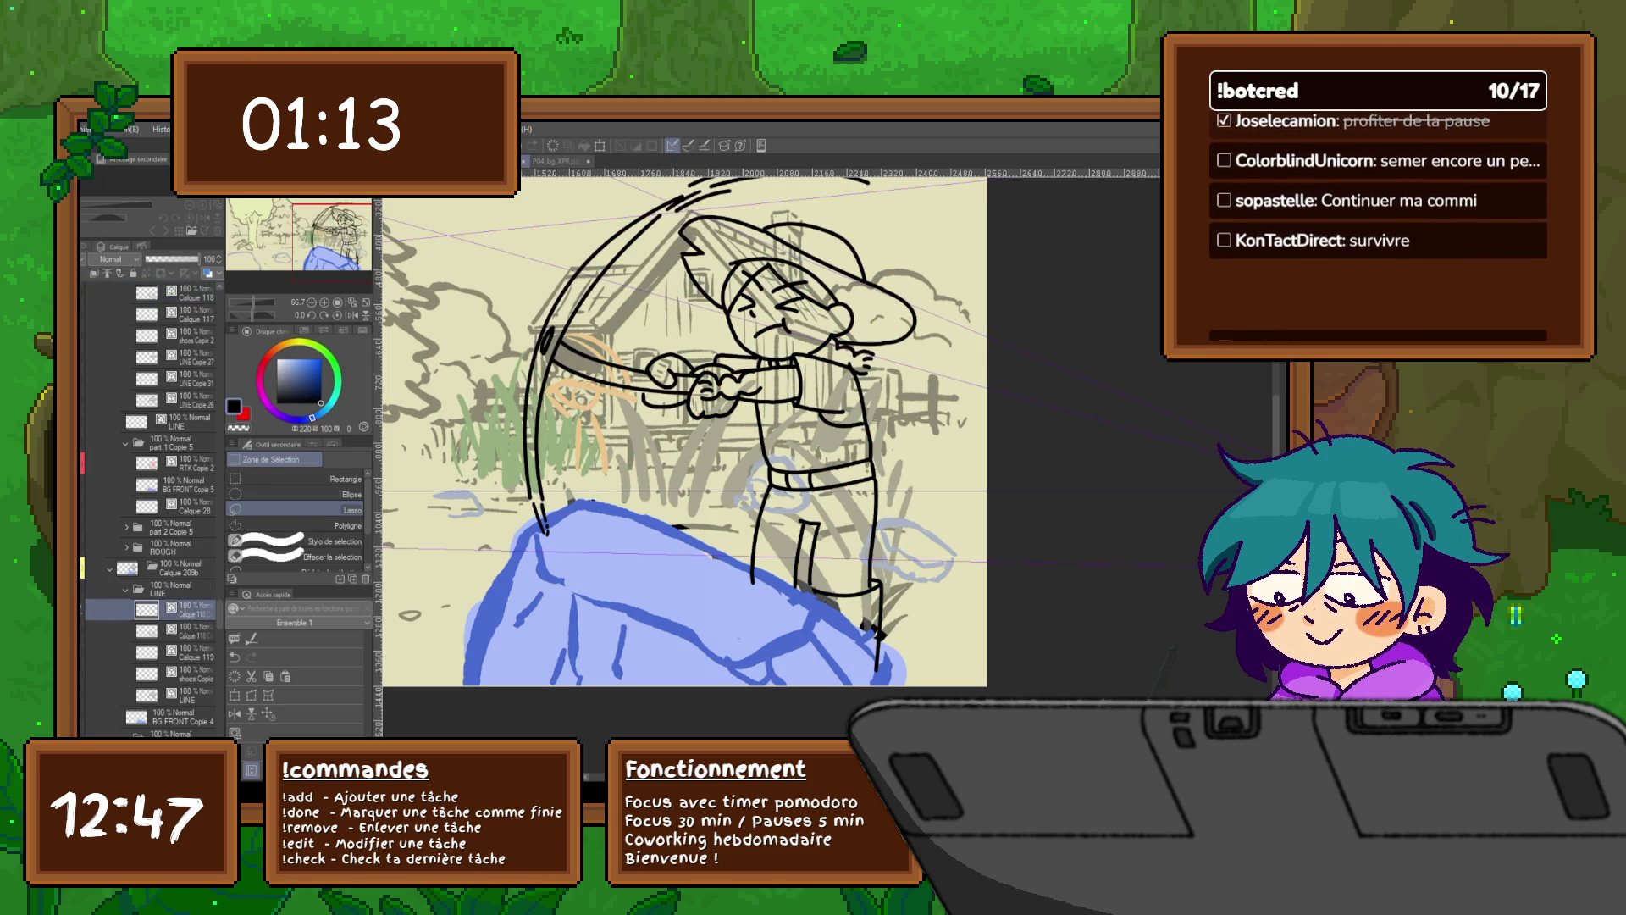
scroll(151, 509, down, 2)
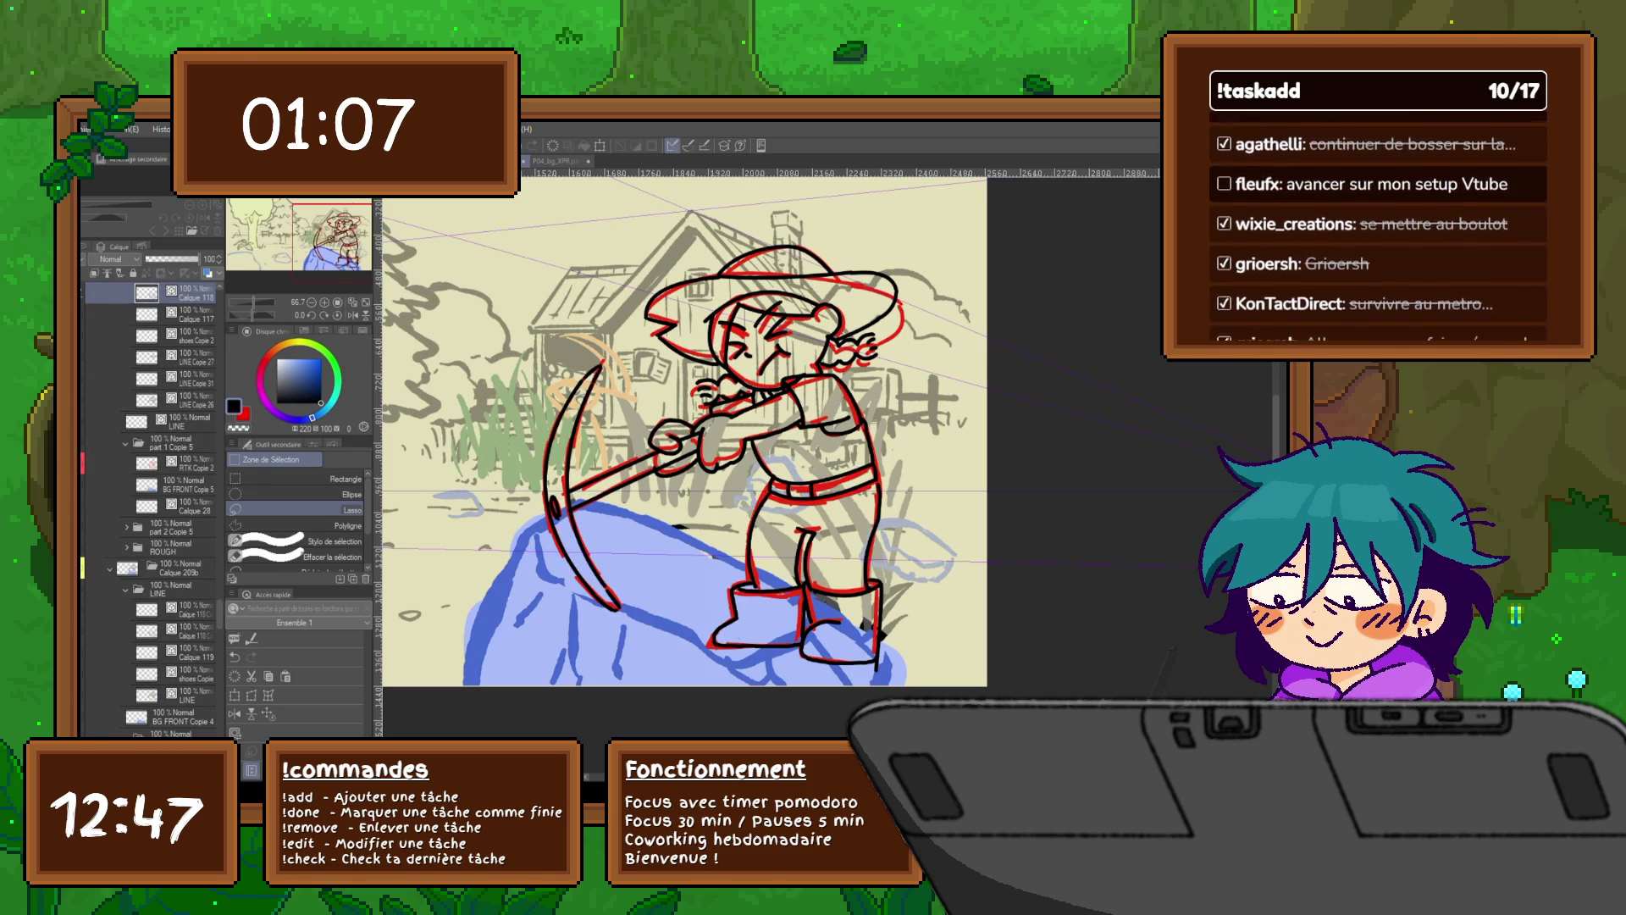
scroll(148, 508, up, 2)
scroll(148, 508, up, 1)
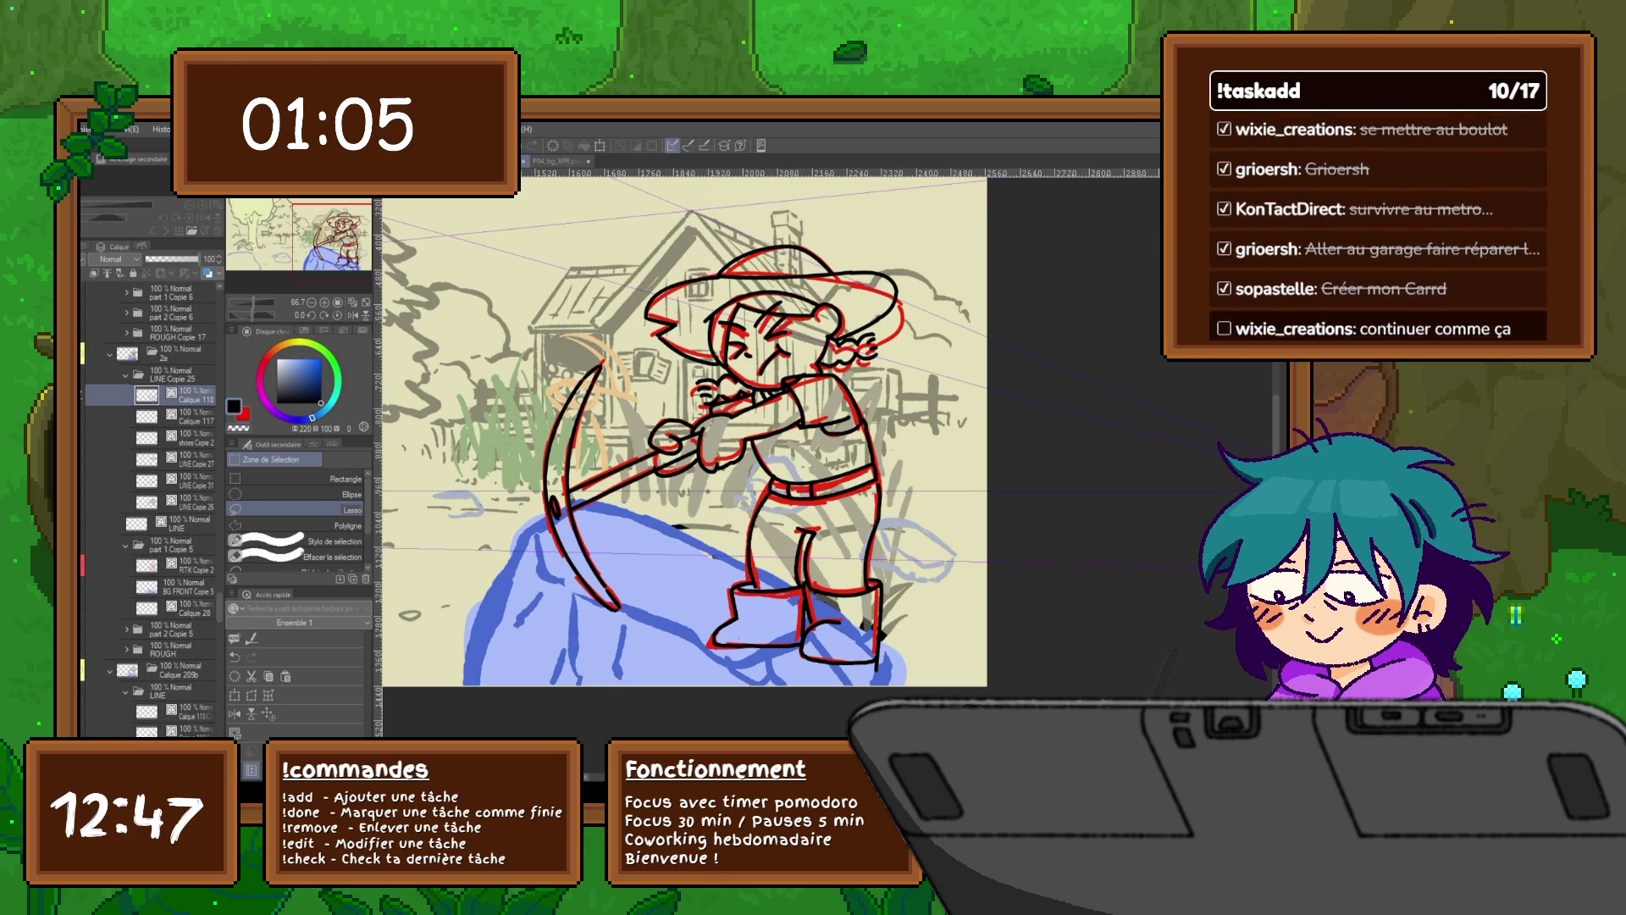
key(ctrl+z)
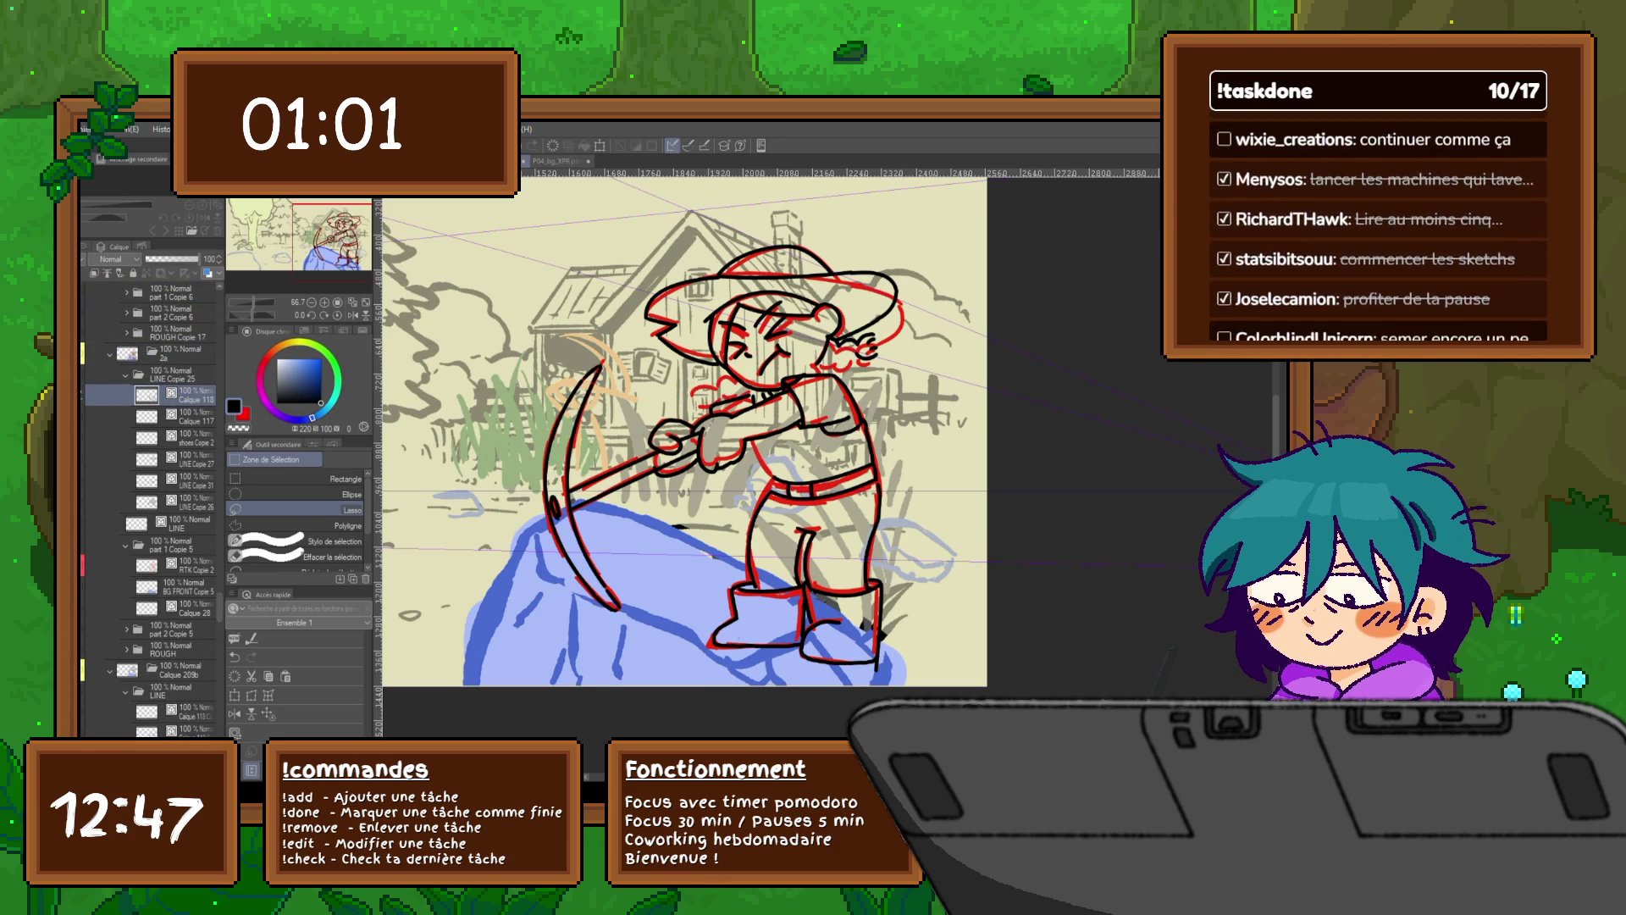
click(195, 415)
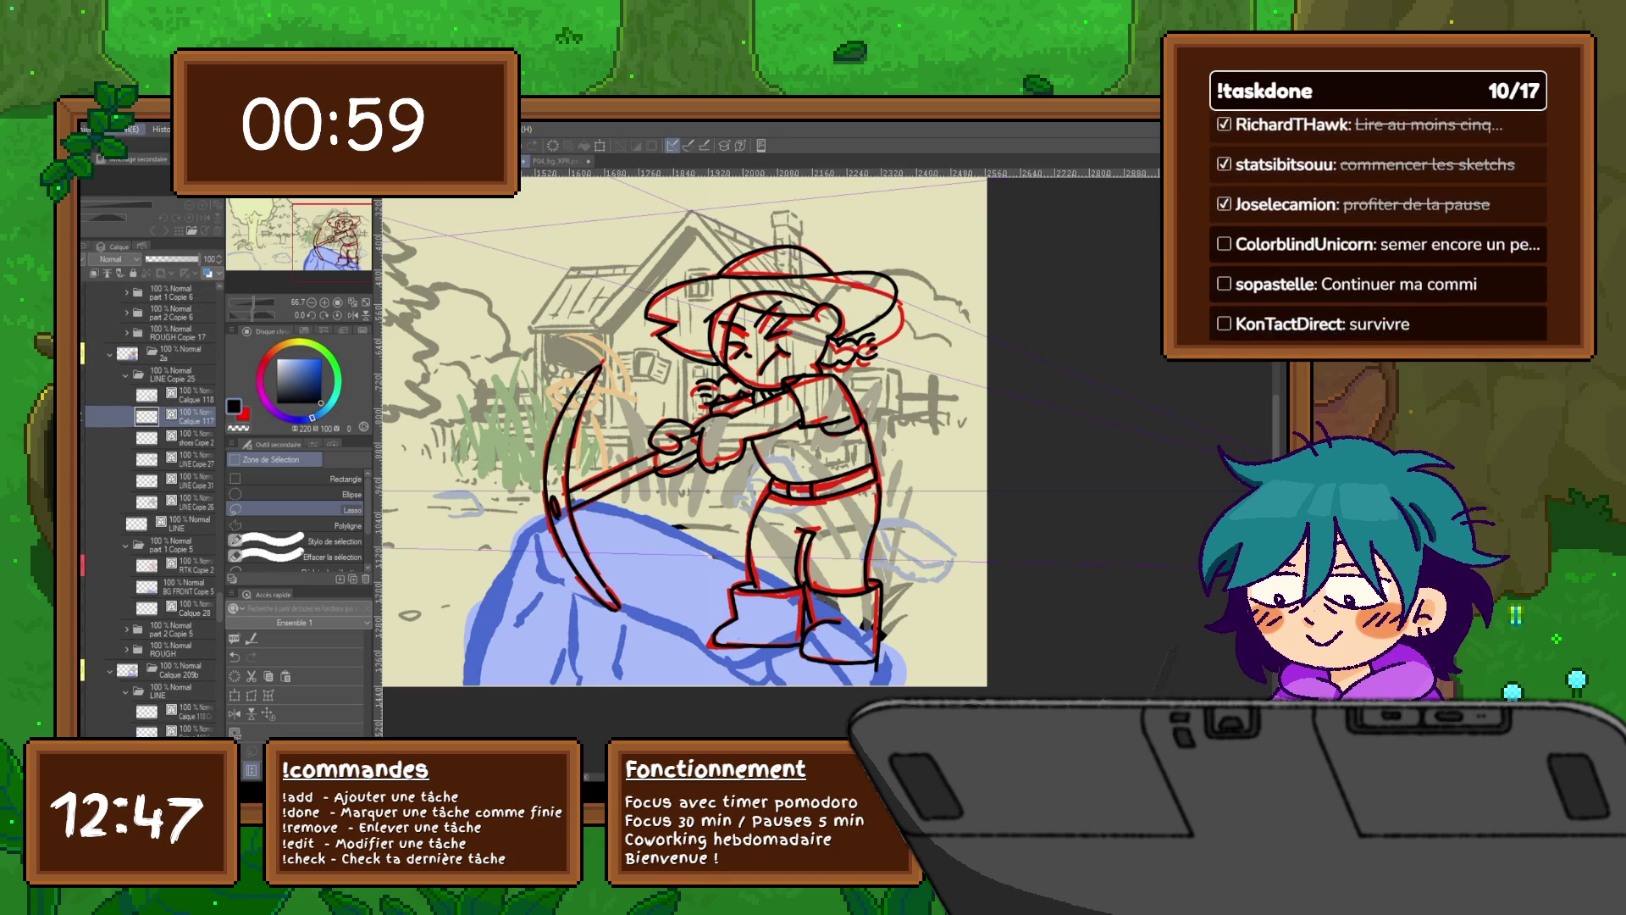
click(193, 711)
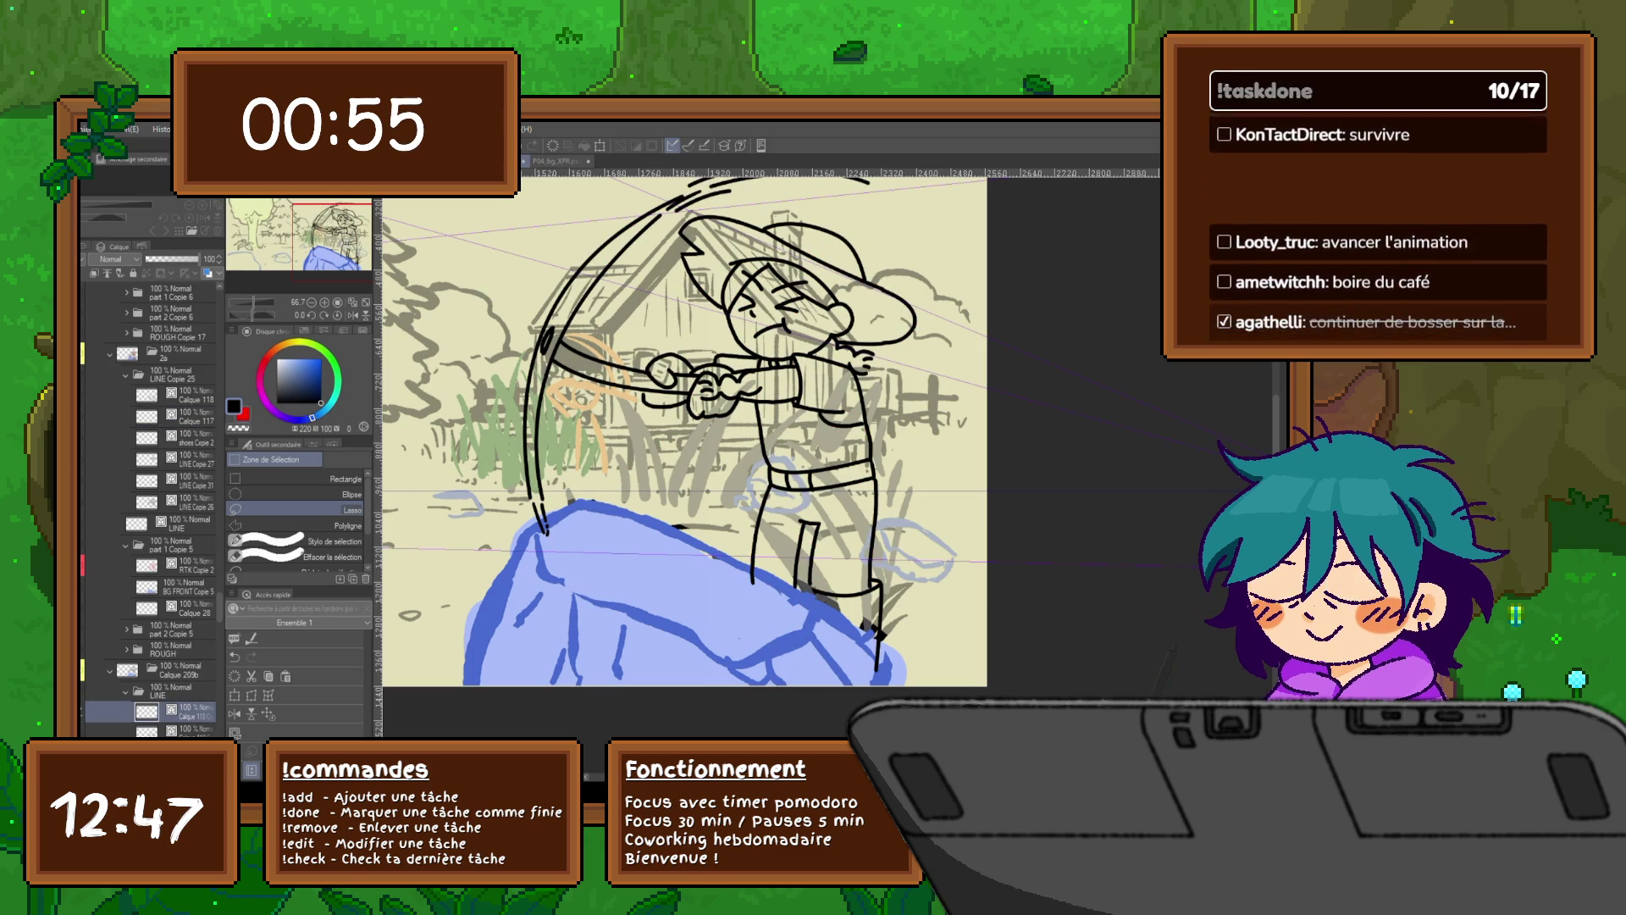
scroll(148, 508, down, 1)
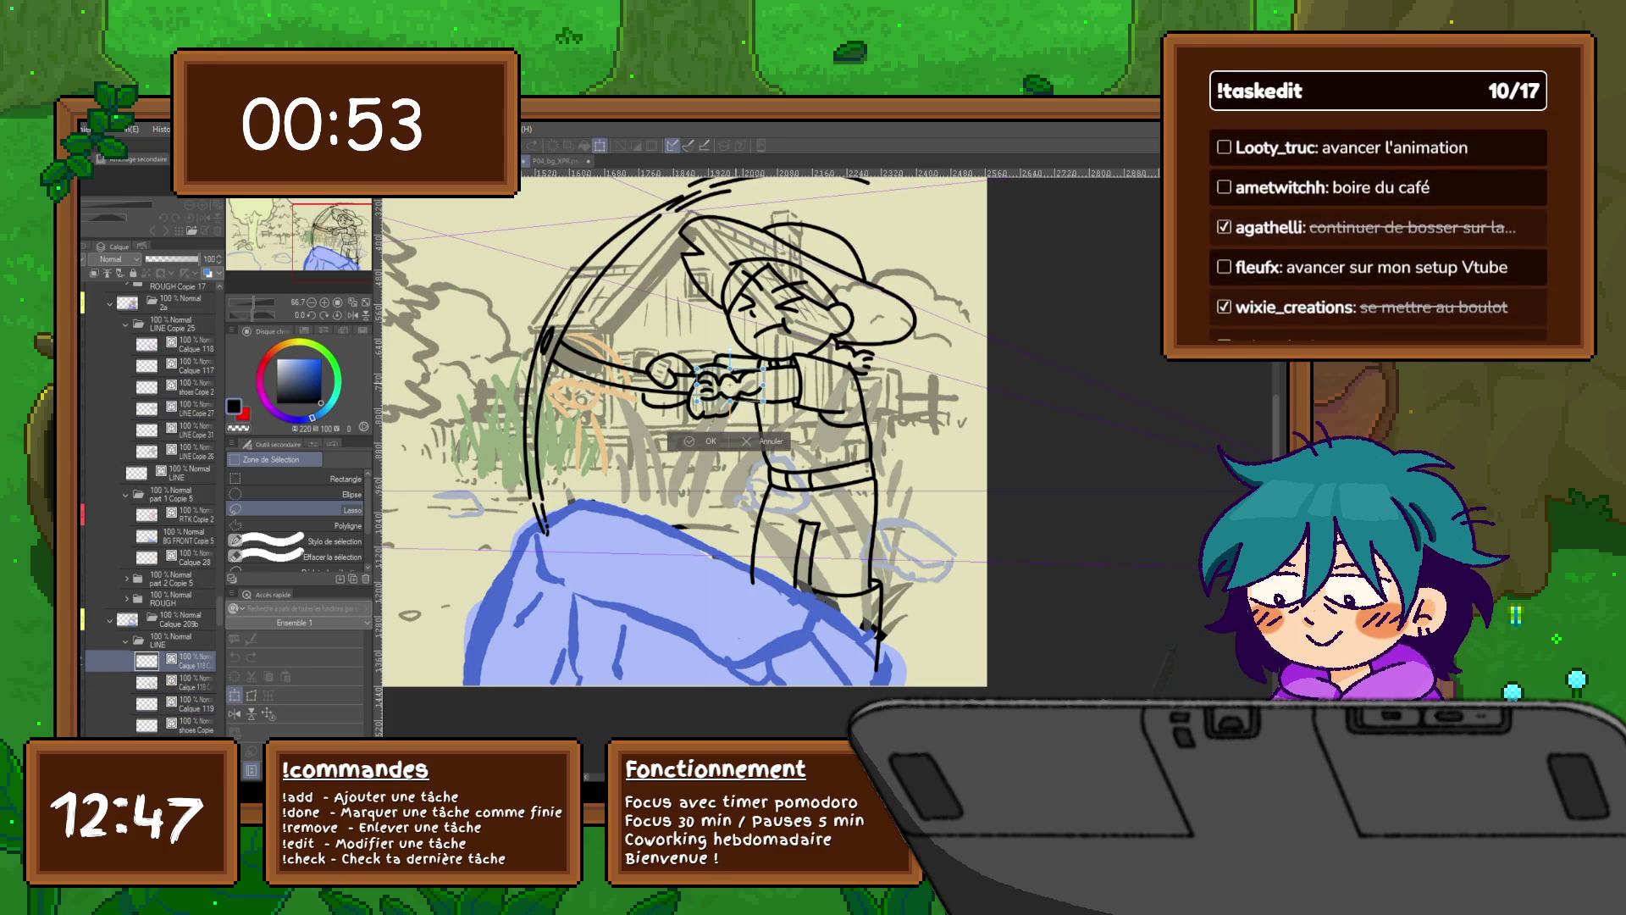
Step: Move the hands up and to the left on the current frame
key(ctrl+t)
drag(725, 356, 714, 340)
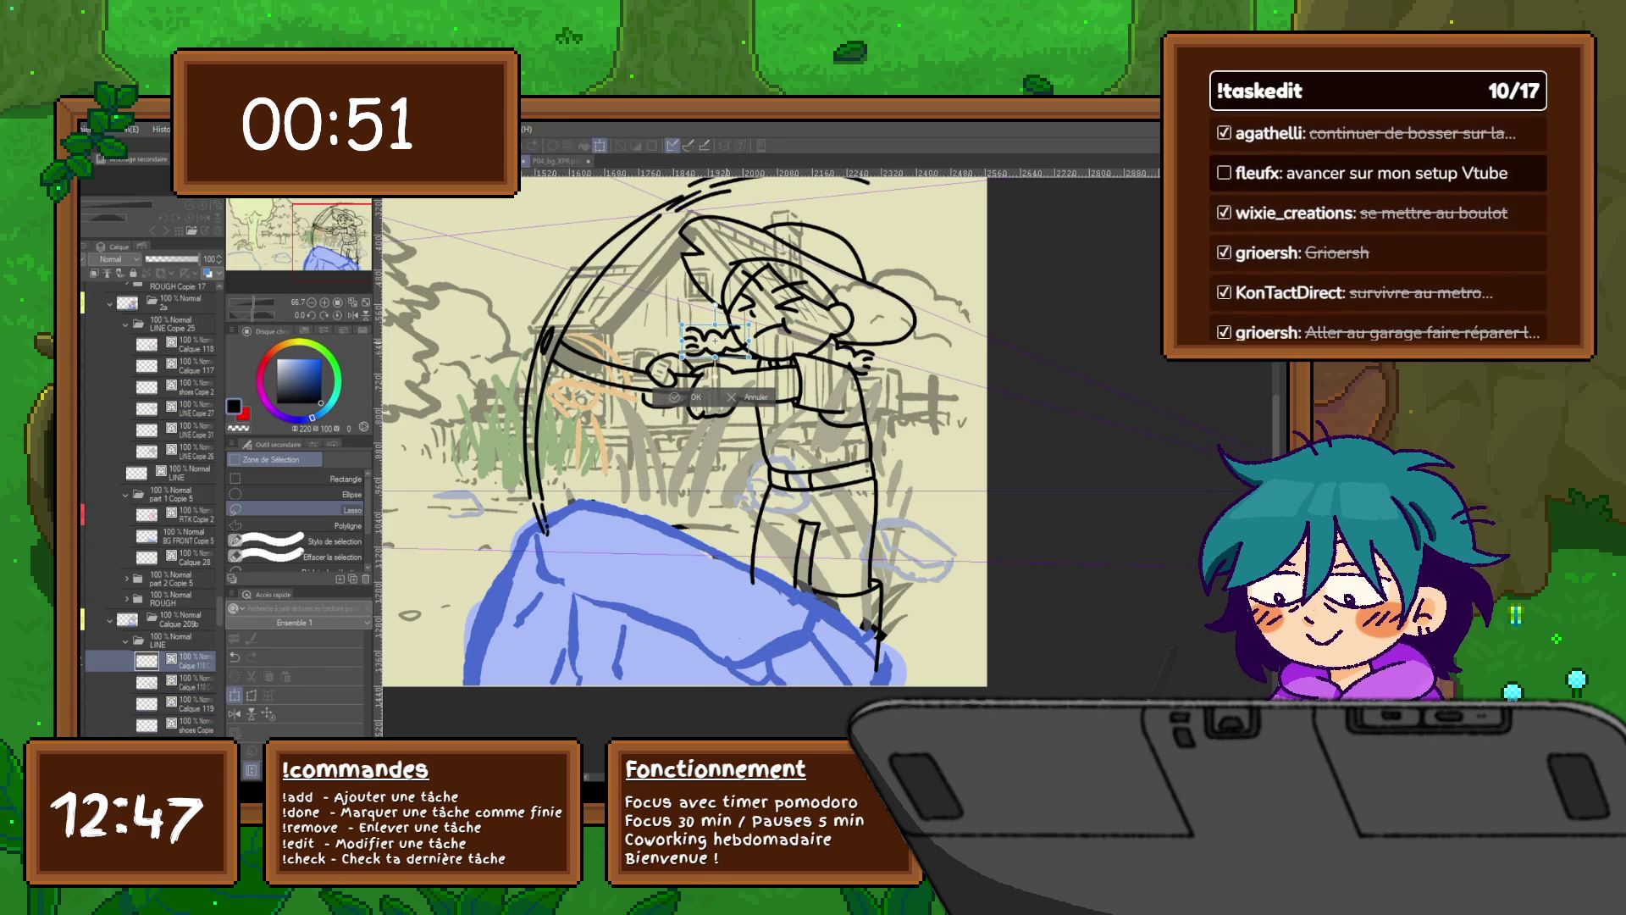
key(Return)
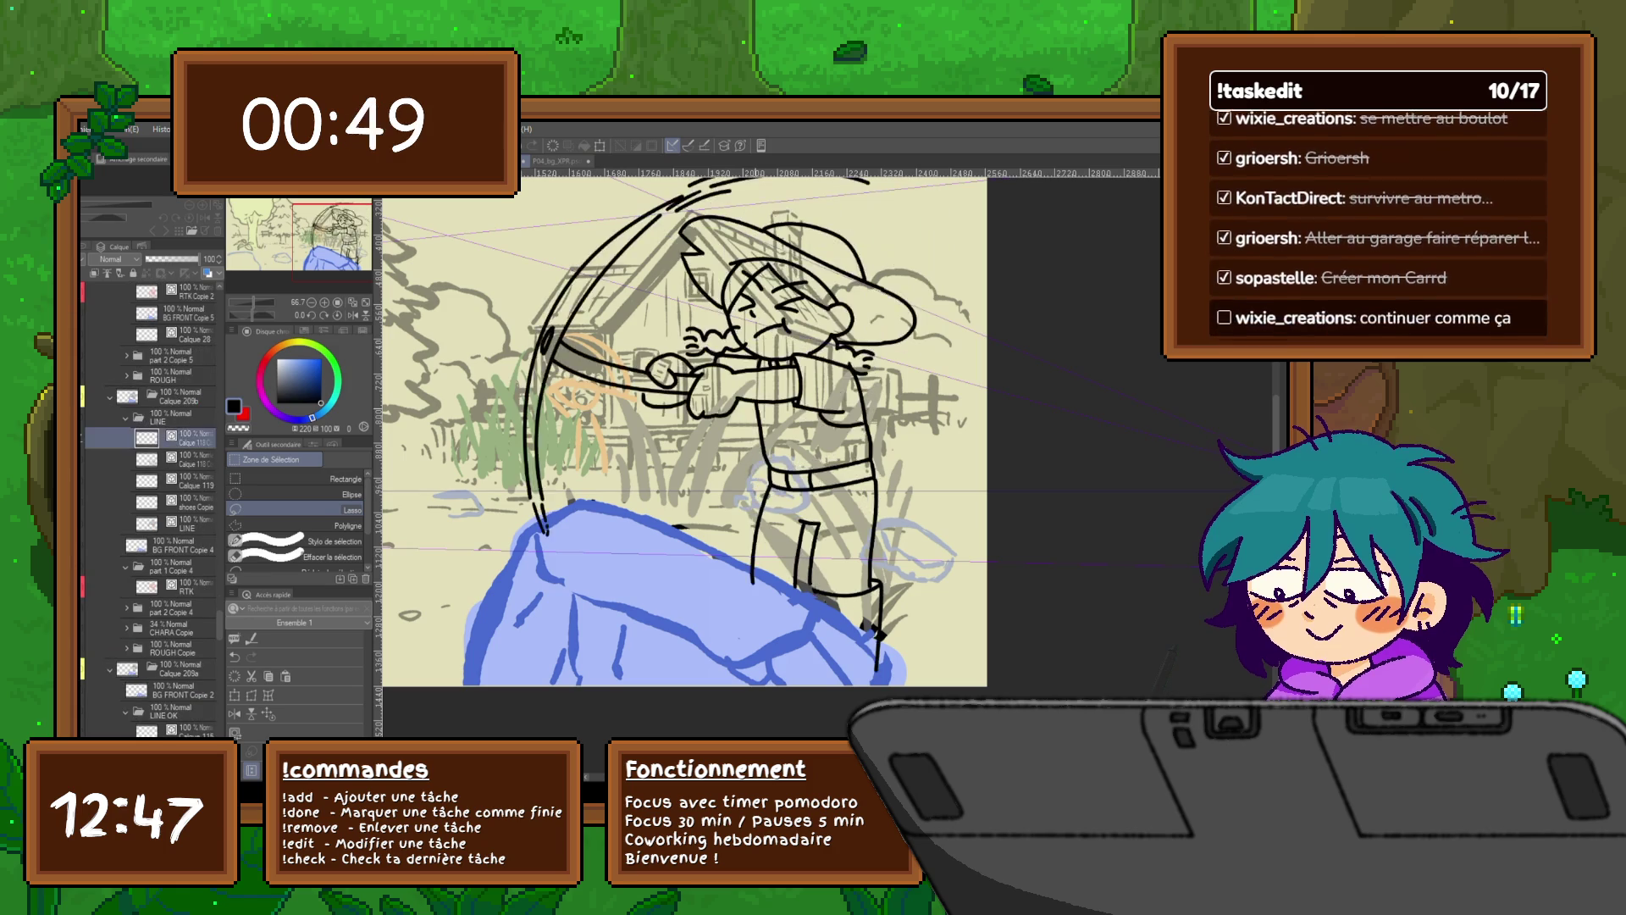
Step: Shift the hands slightly right and down on the pickaxe-raised frame, then revisit the red rough
click(148, 292)
click(148, 587)
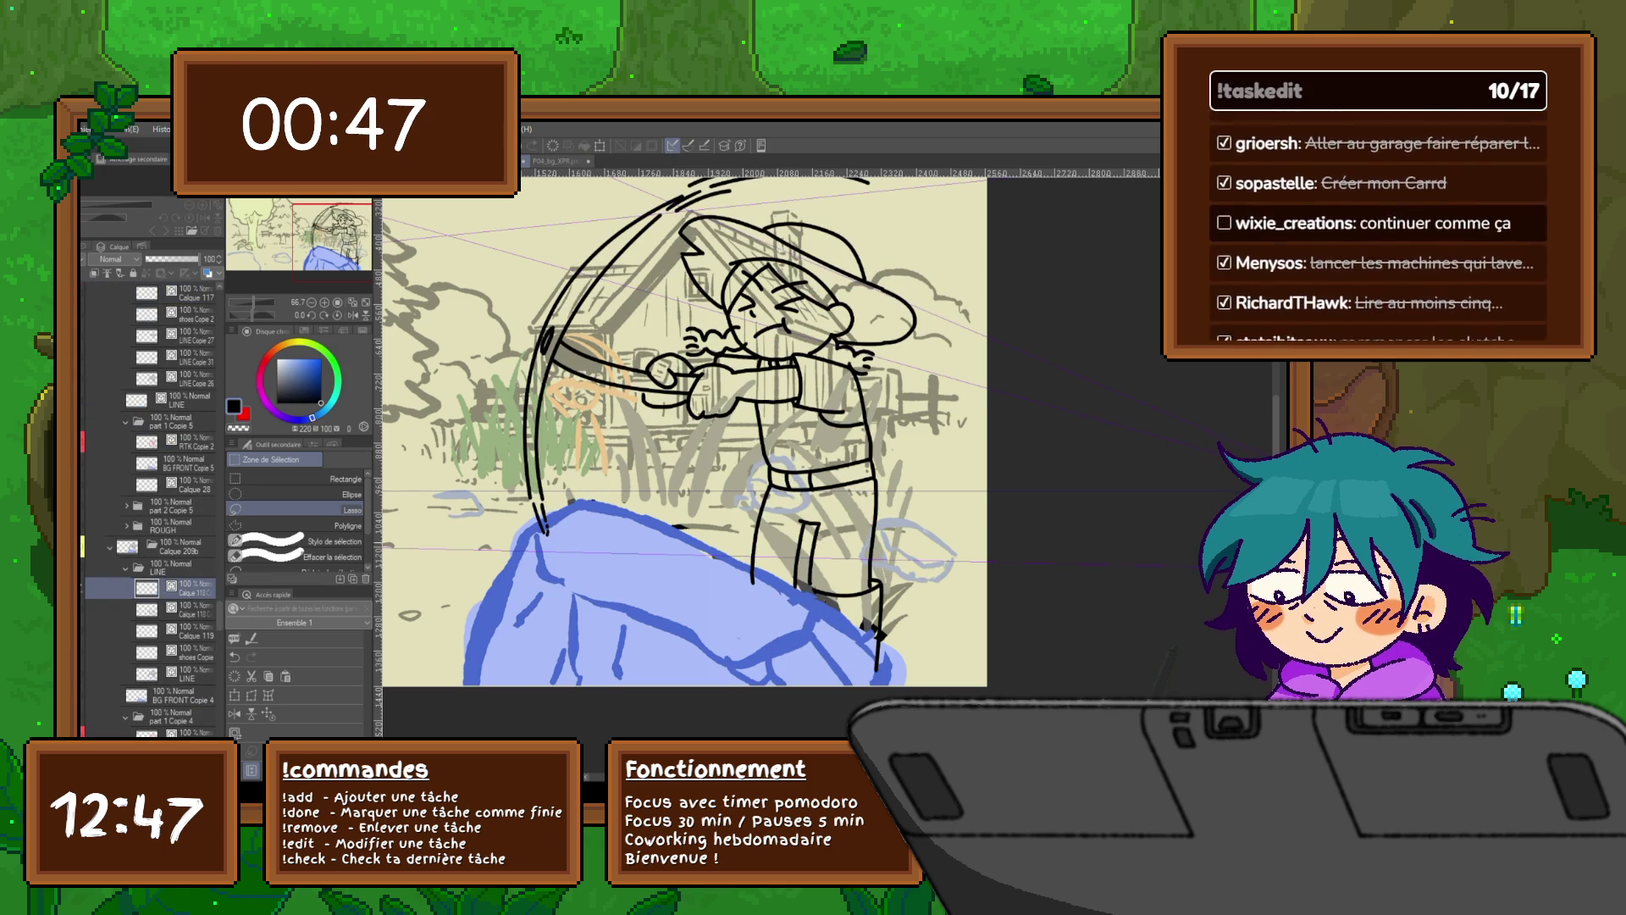
key(ctrl+t)
drag(715, 341, 728, 349)
key(Return)
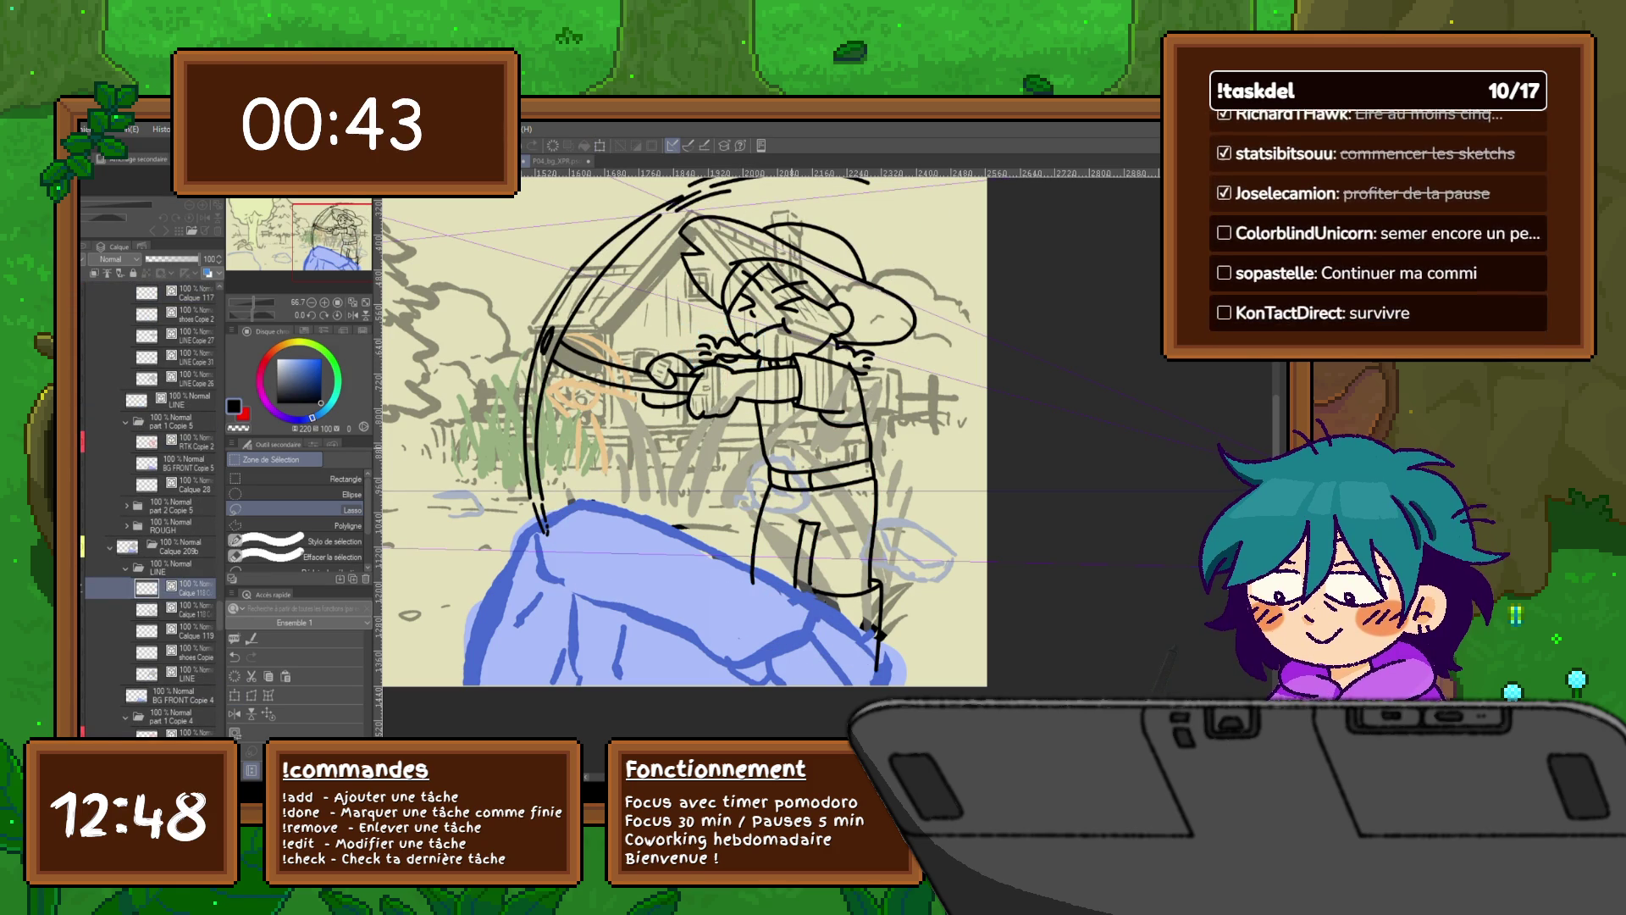
click(148, 293)
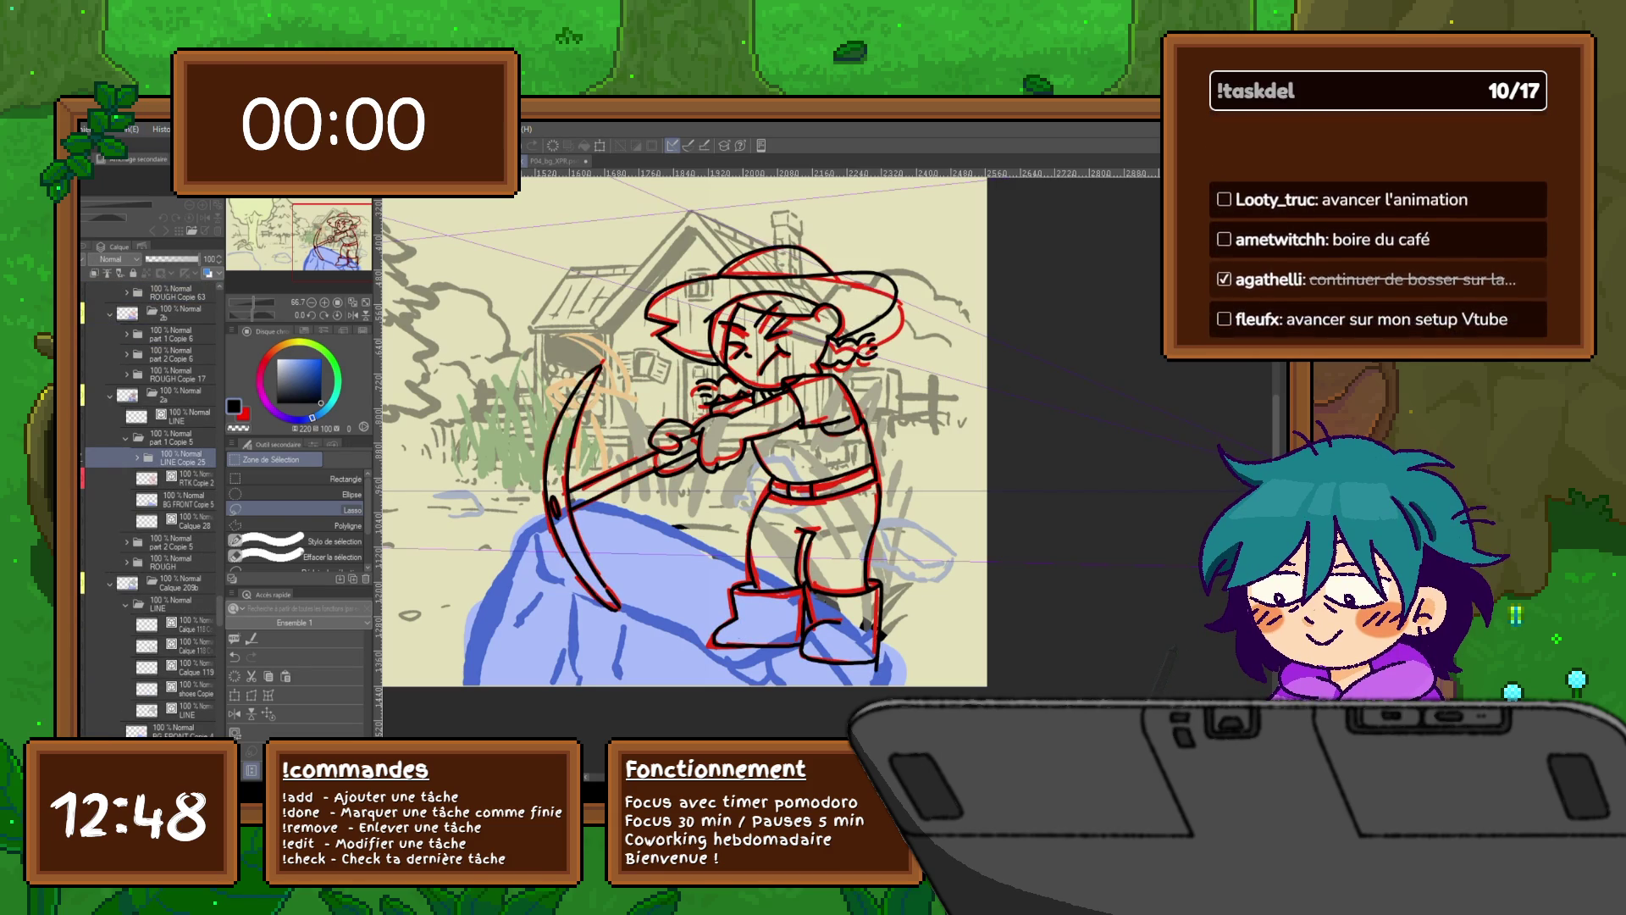
Step: Group layers RTK Copie 9 through Calque 64 into a folder, then paste a copy of the line art
click(191, 354)
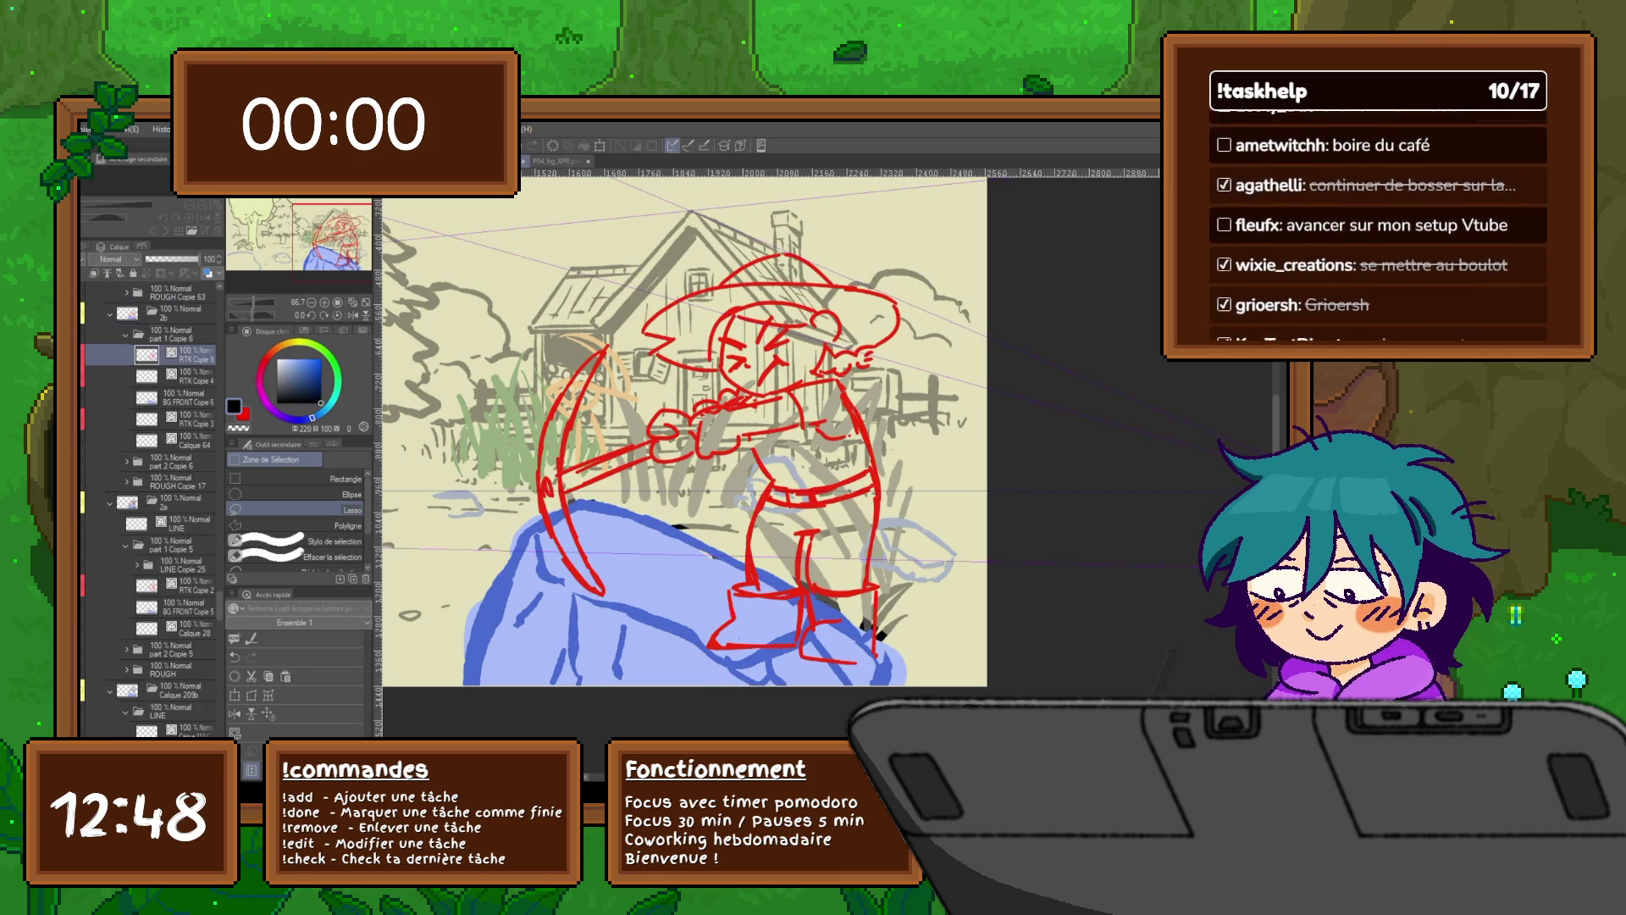
key(ctrl+g)
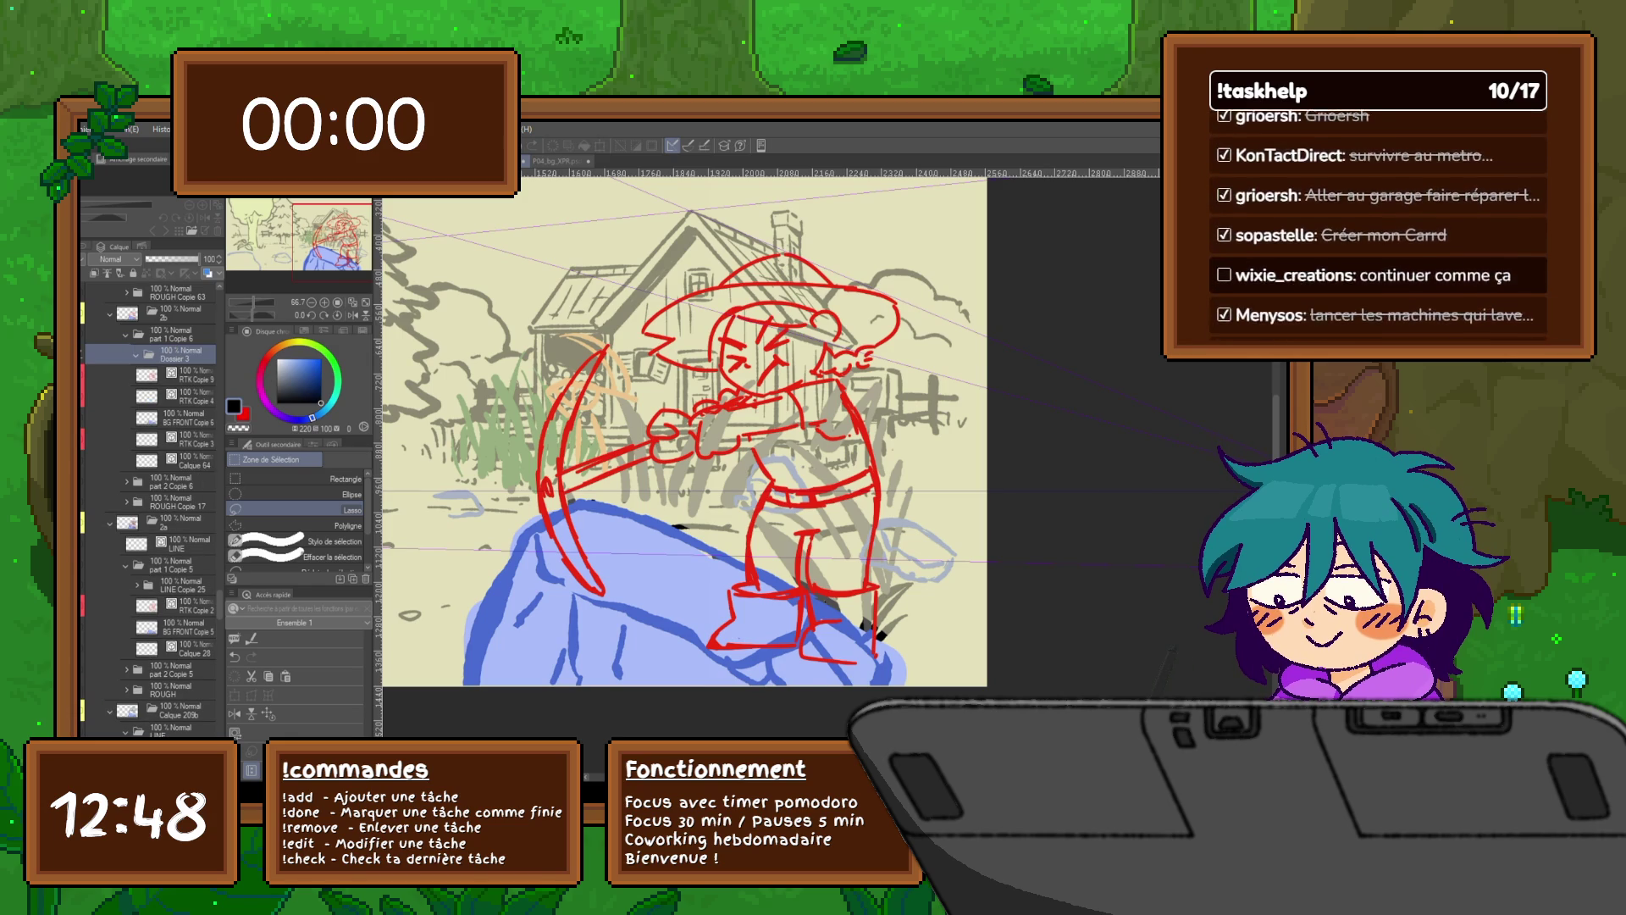
click(190, 375)
shift+click(191, 460)
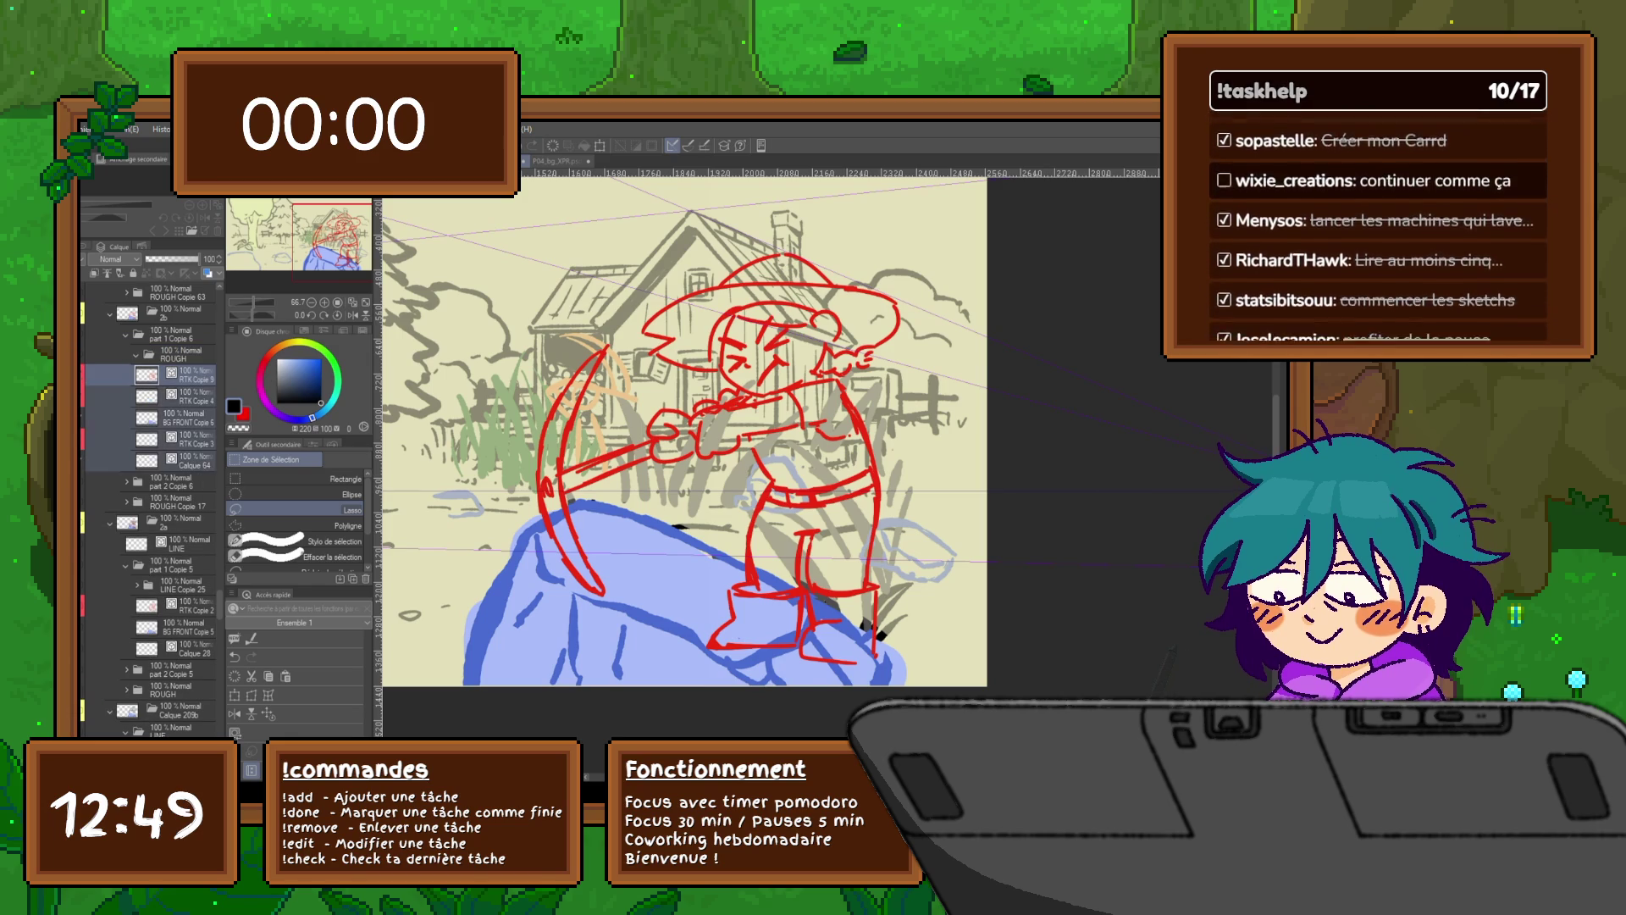
key(ctrl+g)
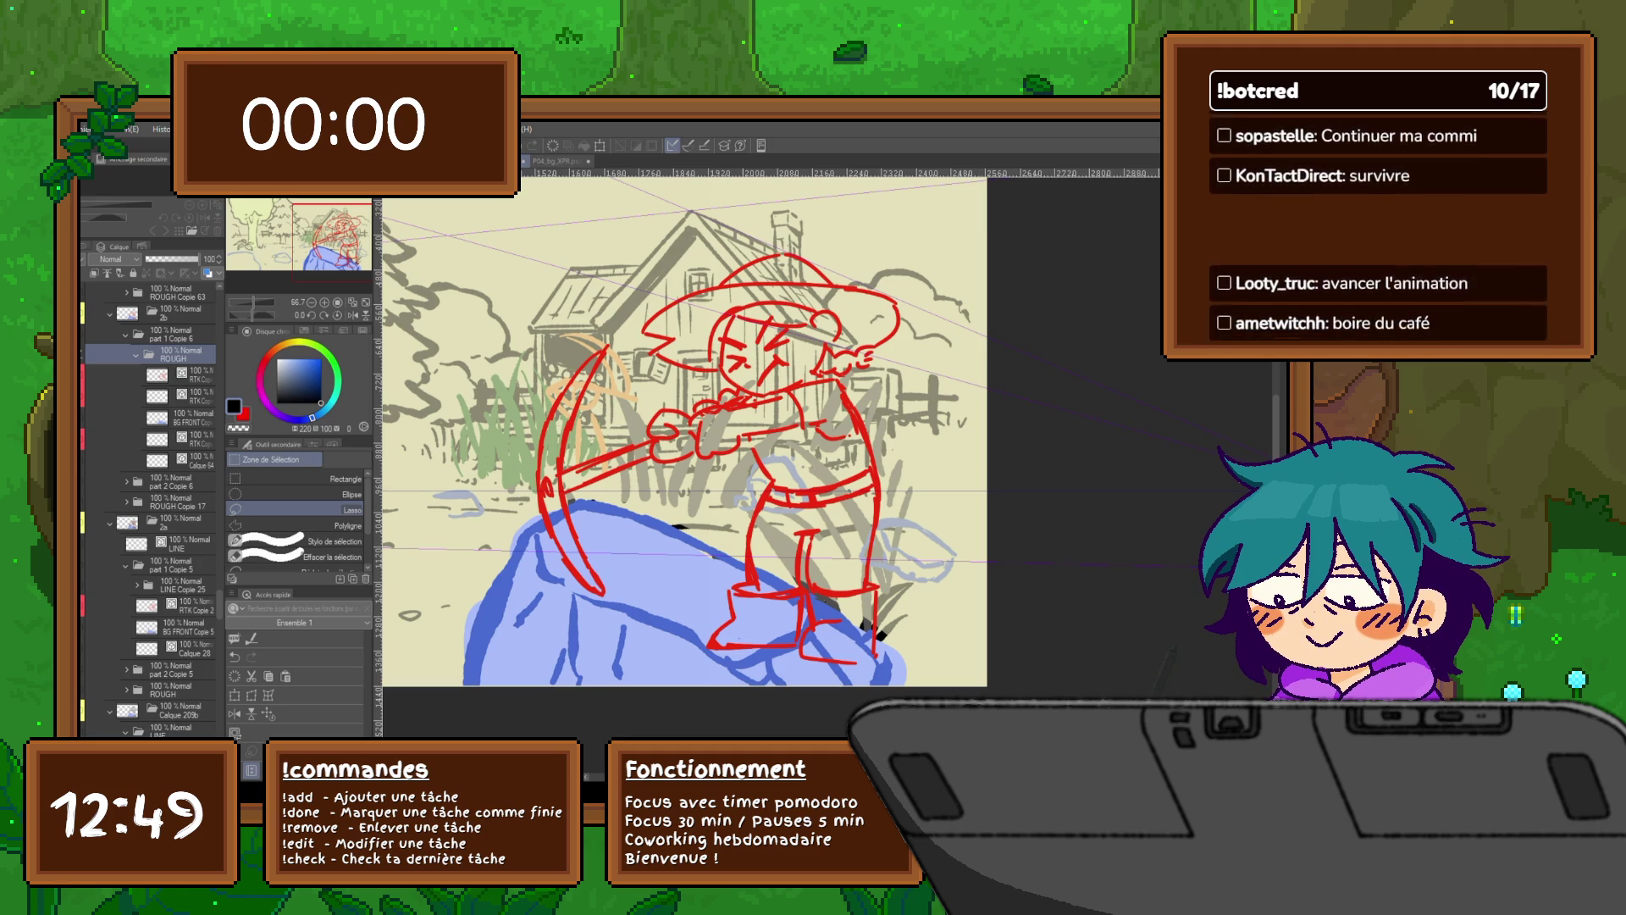
key(ctrl+v)
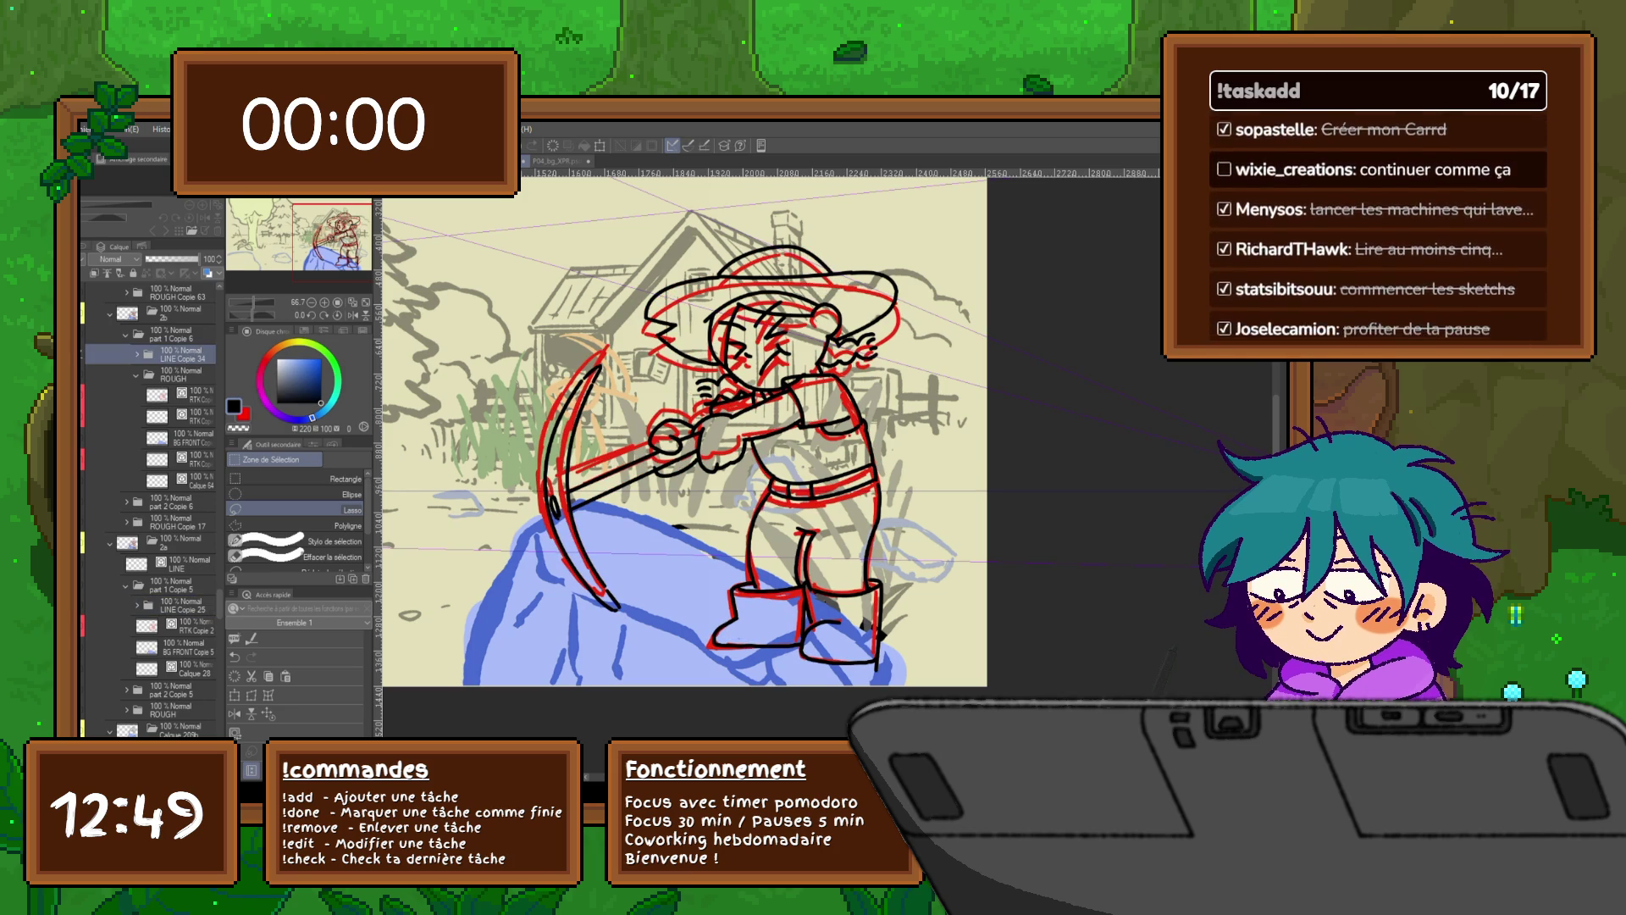
Step: Collapse the ROUGH folder and lower its opacity to 49%
click(135, 374)
click(180, 375)
click(171, 258)
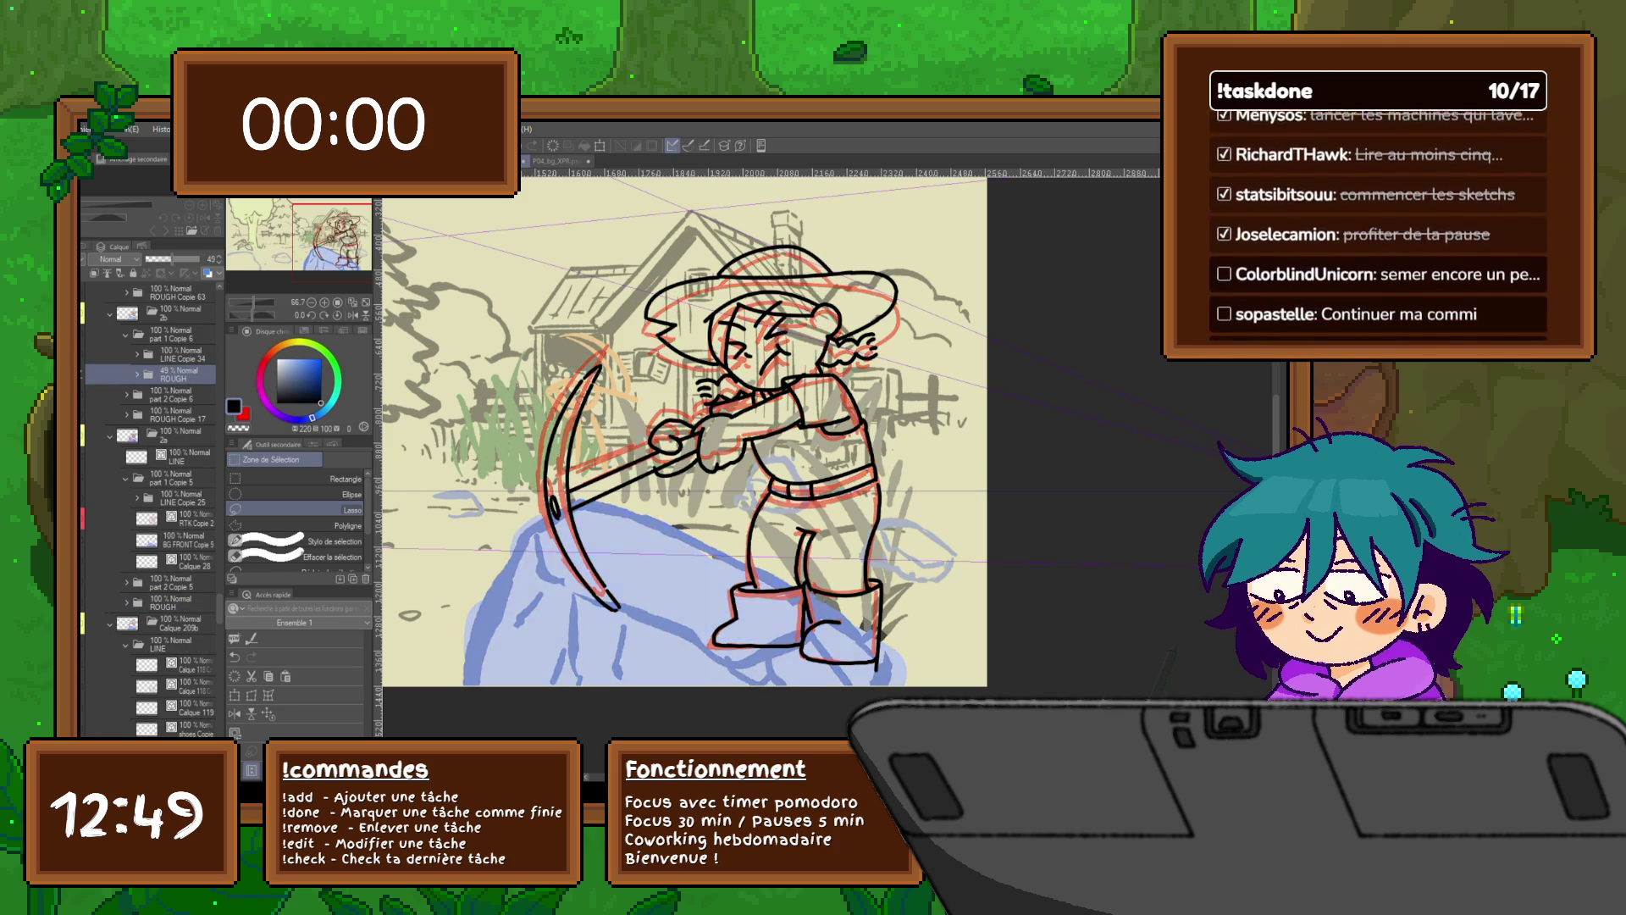
click(137, 354)
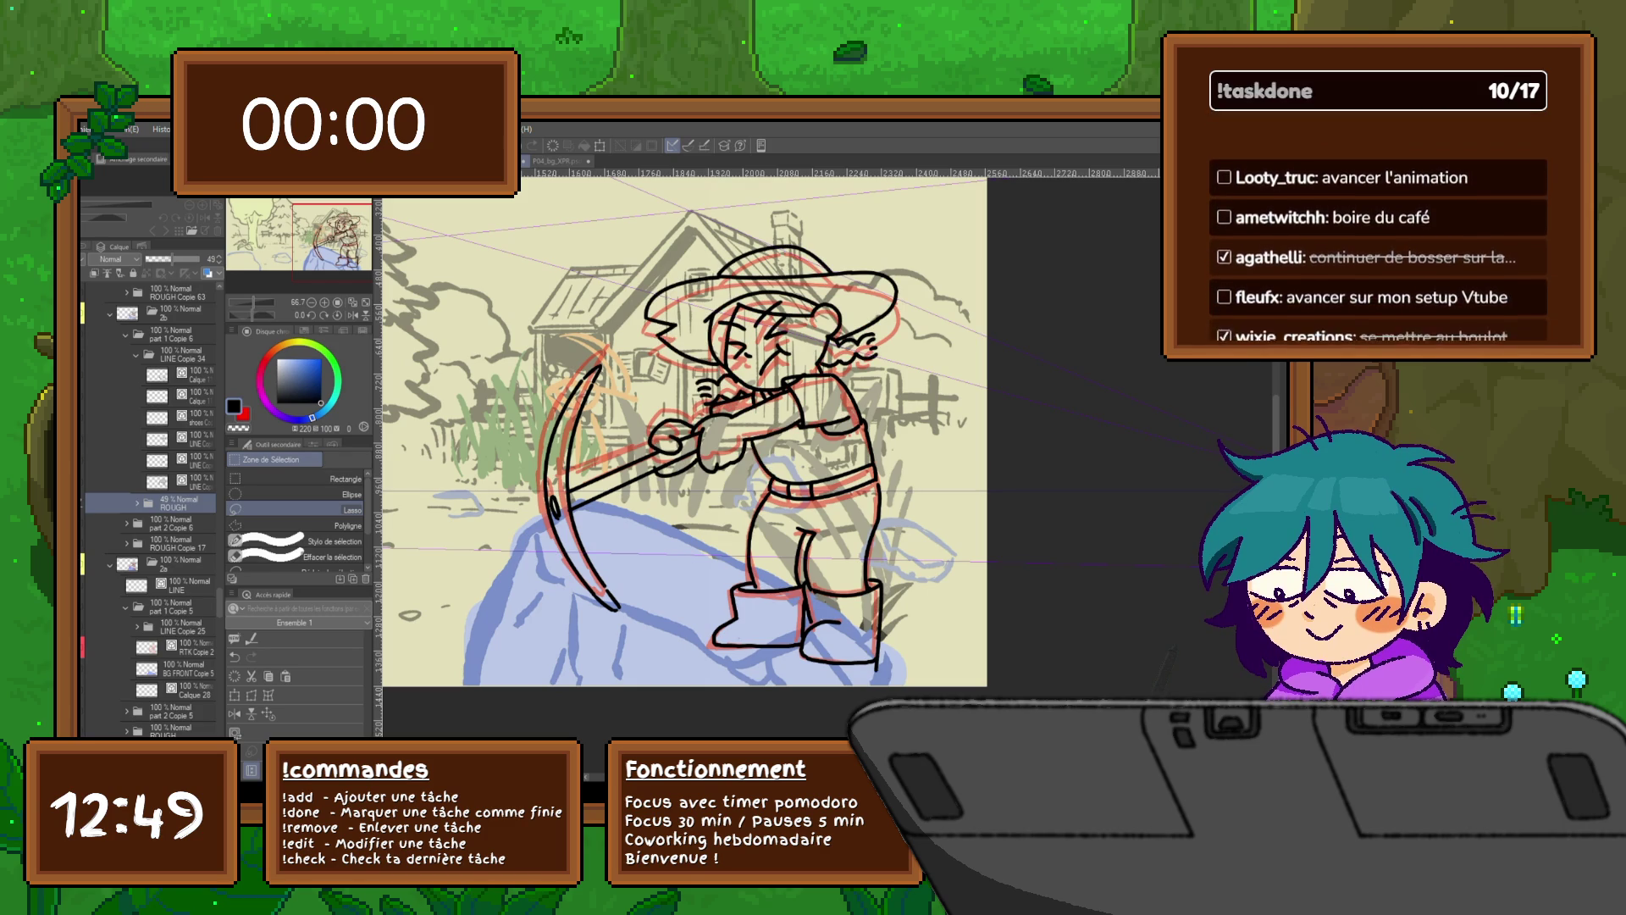
Step: Try deleting the body and pickaxe line art, then restore it
key(Delete)
key(ctrl+z)
key(ctrl+y)
key(ctrl+z)
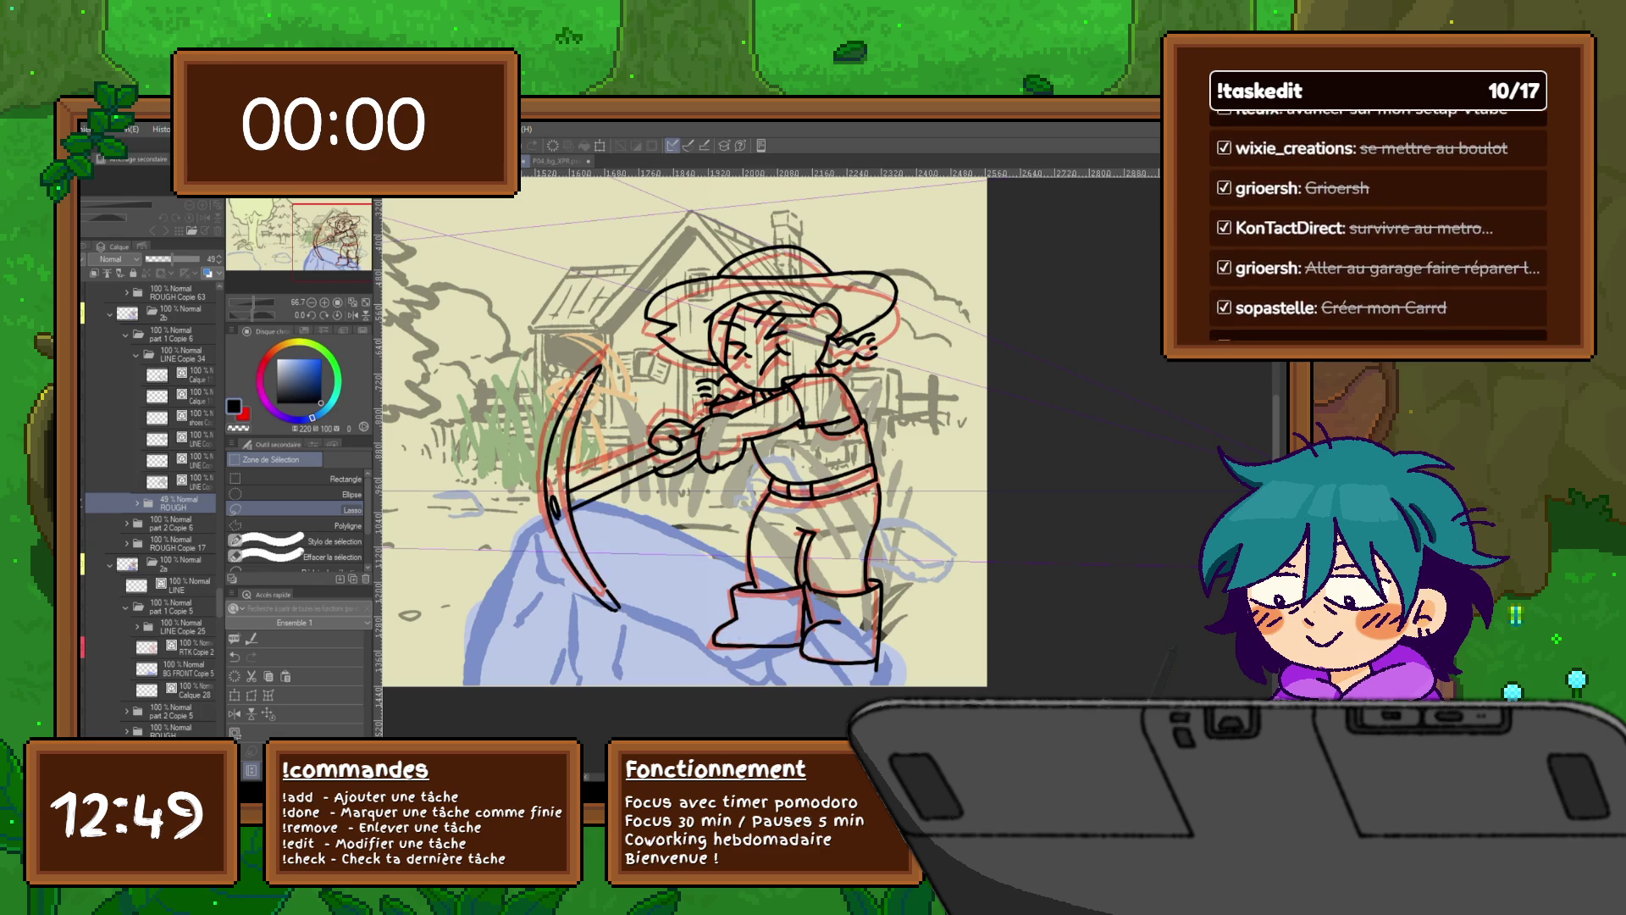
key(ctrl+y)
key(ctrl+z)
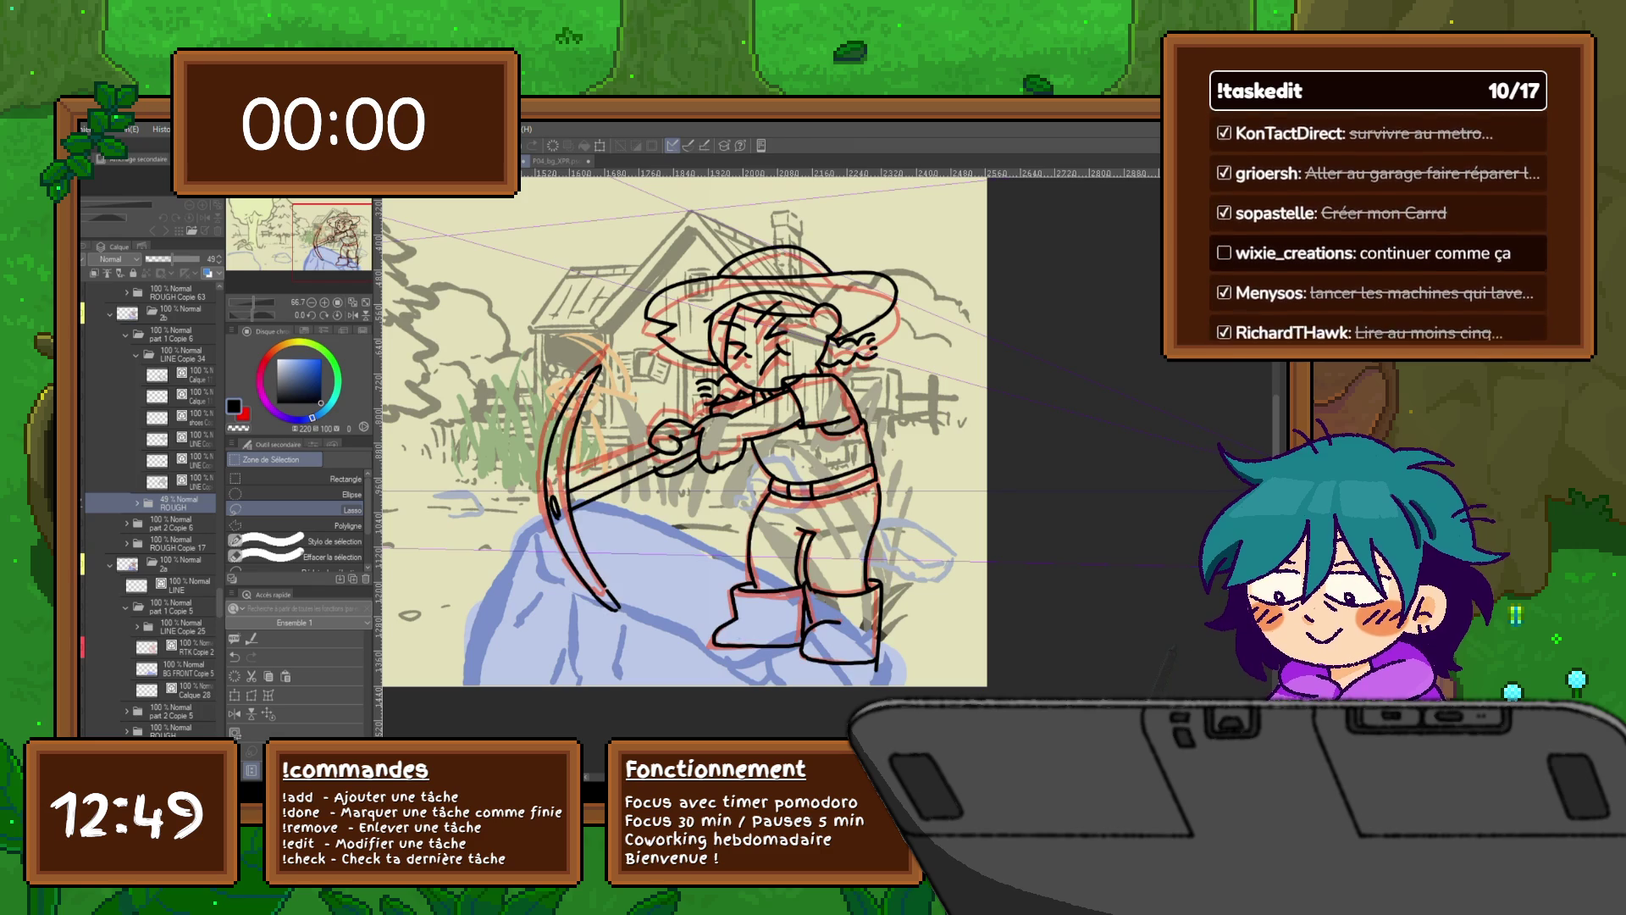
key(ctrl+z)
Step: Copy the lassoed pickaxe onto a new layer named PIOCHE
mouse_move(648, 390)
mouse_down()
mouse_move(724, 550)
mouse_move(508, 356)
mouse_move(627, 326)
mouse_up()
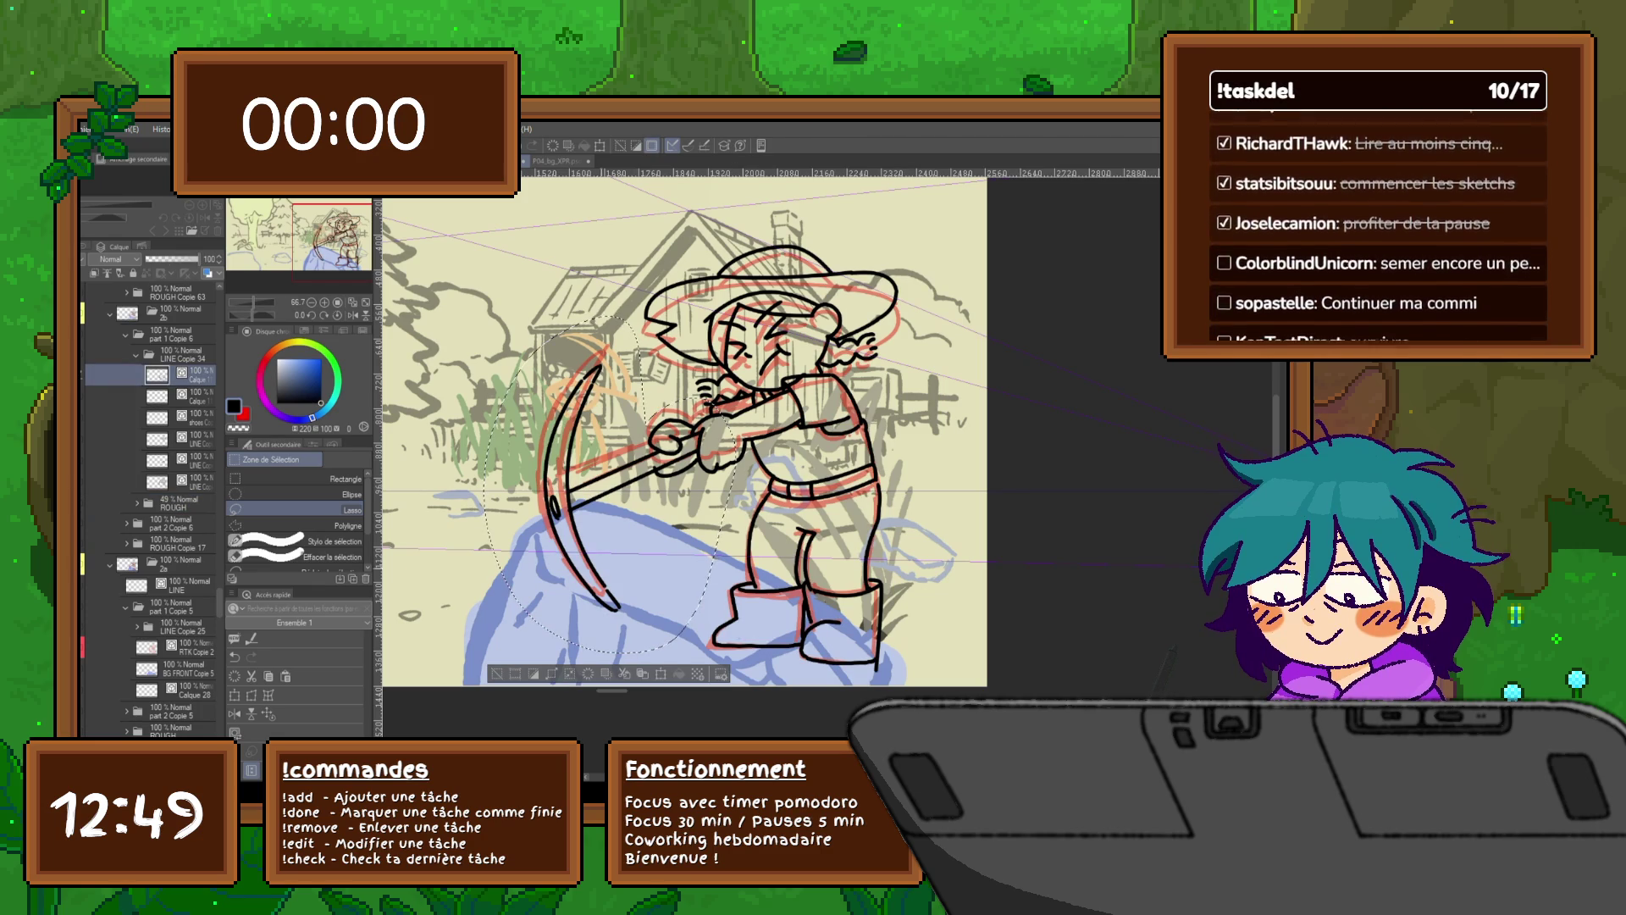
key(ctrl+c)
key(ctrl+v)
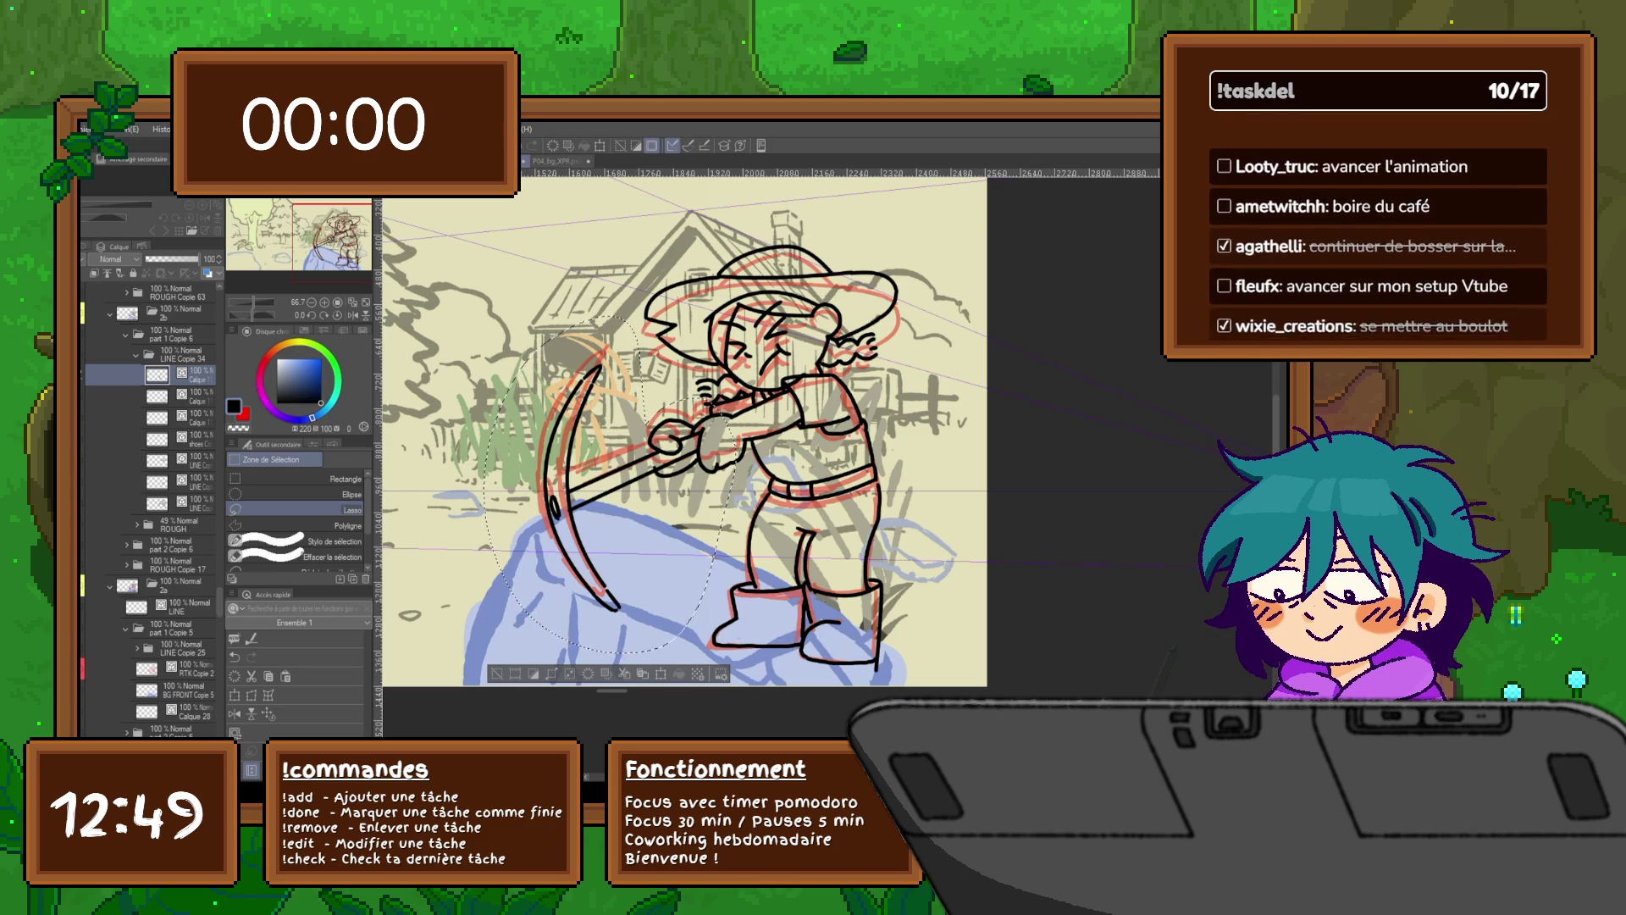
key(Return)
Step: Restore the leg and boot lines, rename the layer below PIOCHE to BODY, and deselect
key(ctrl+z)
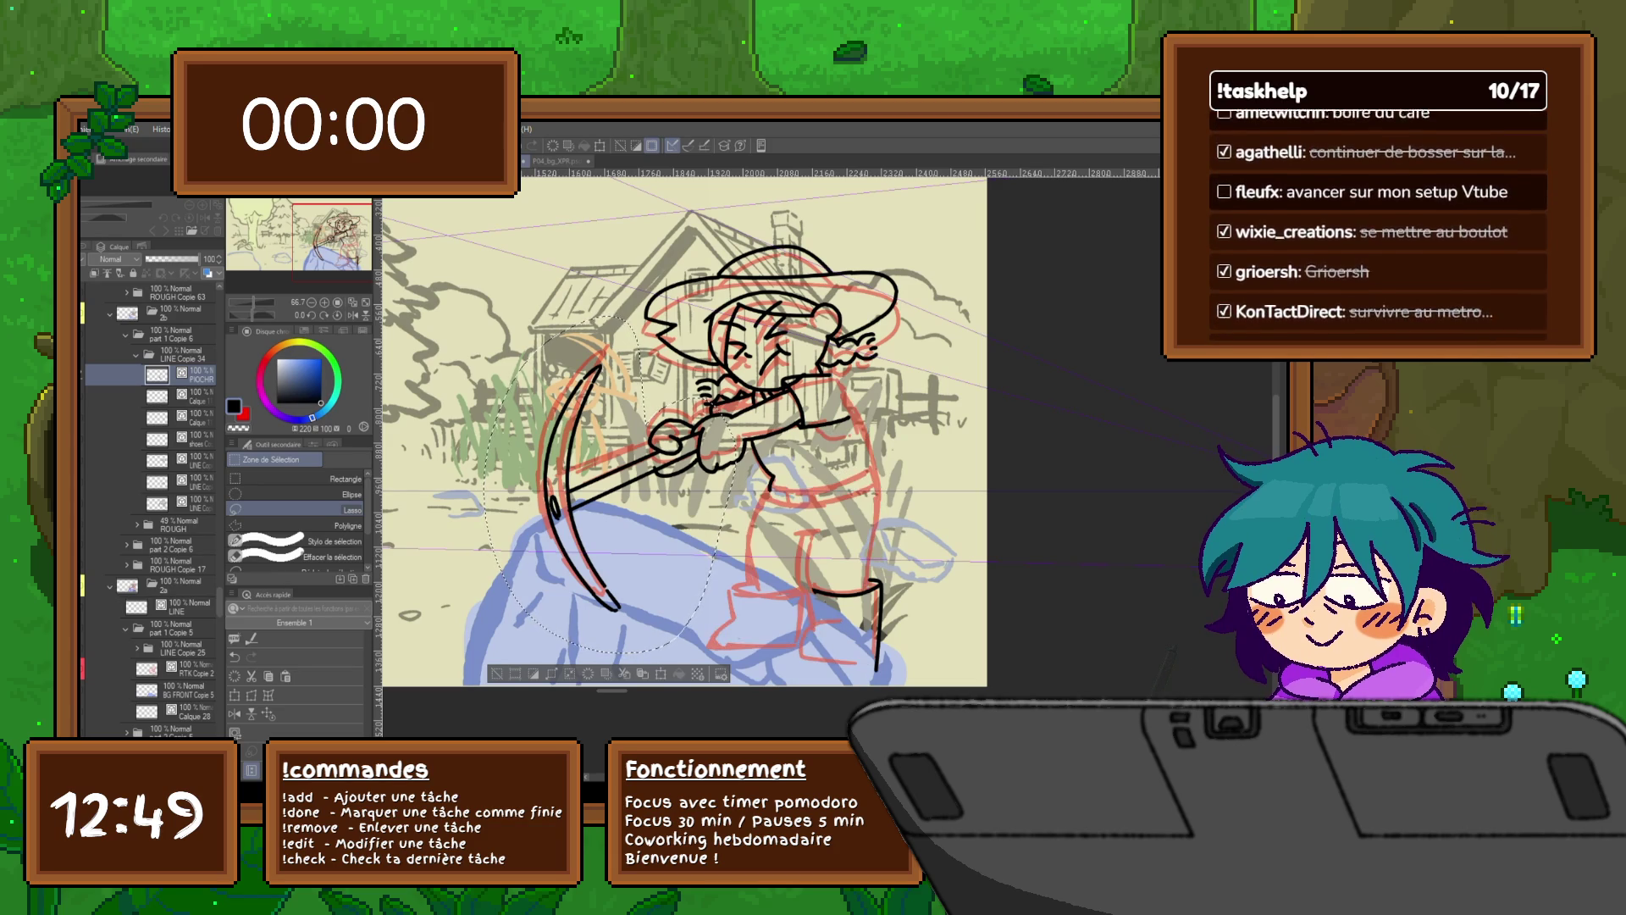
key(ctrl+y)
key(ctrl+z)
key(ctrl+y)
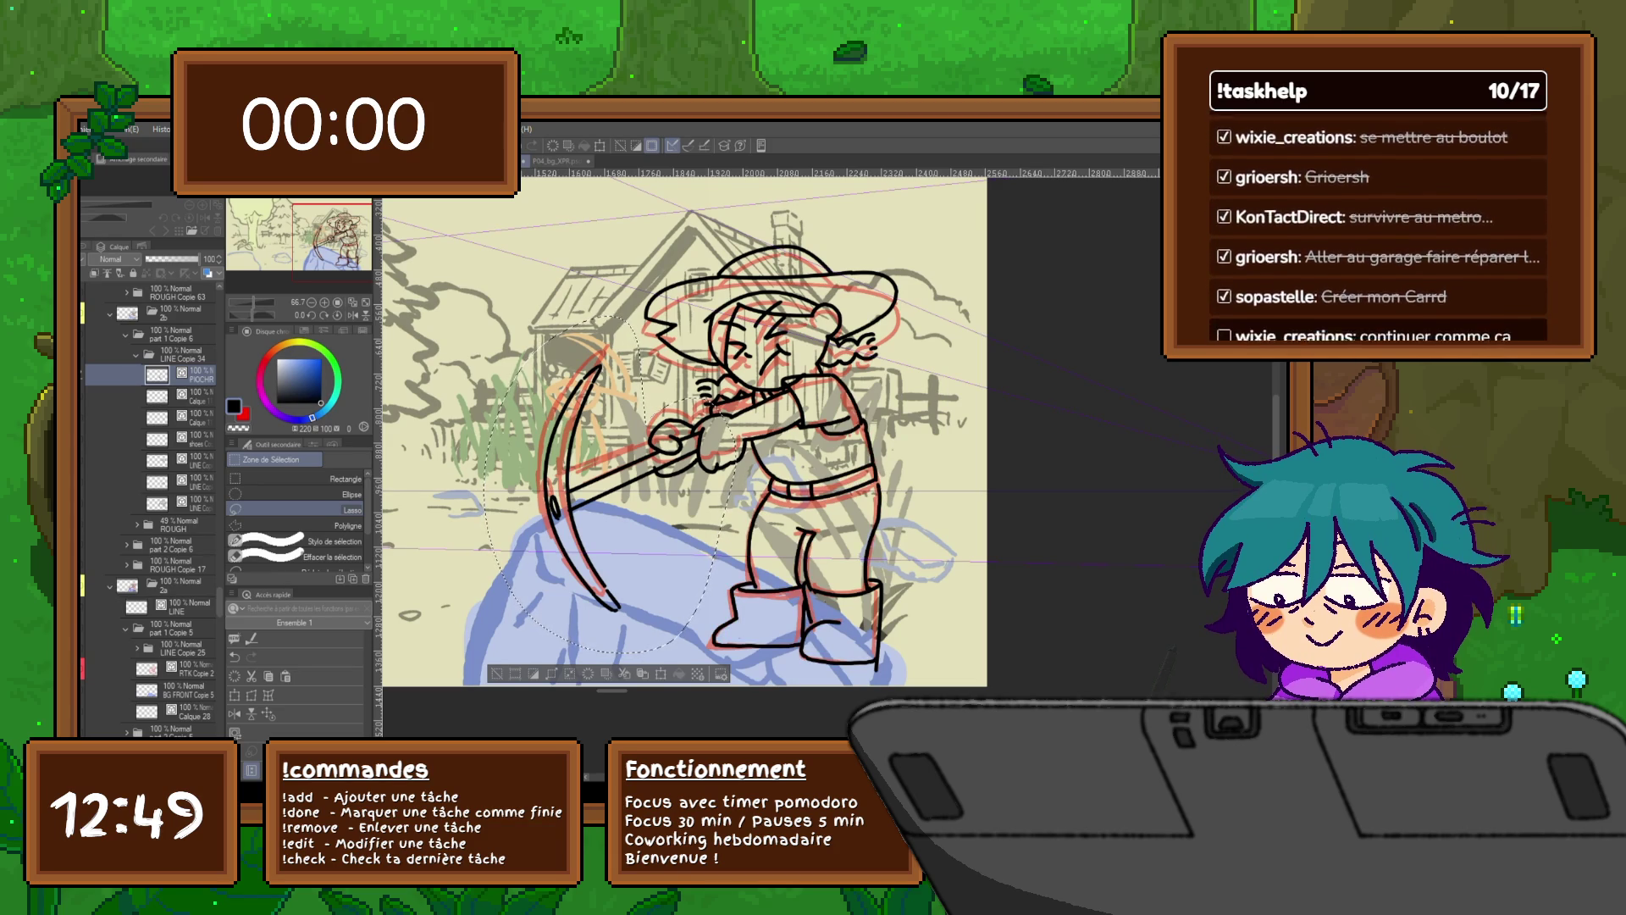
click(157, 396)
text(BODY)
key(Return)
key(ctrl+d)
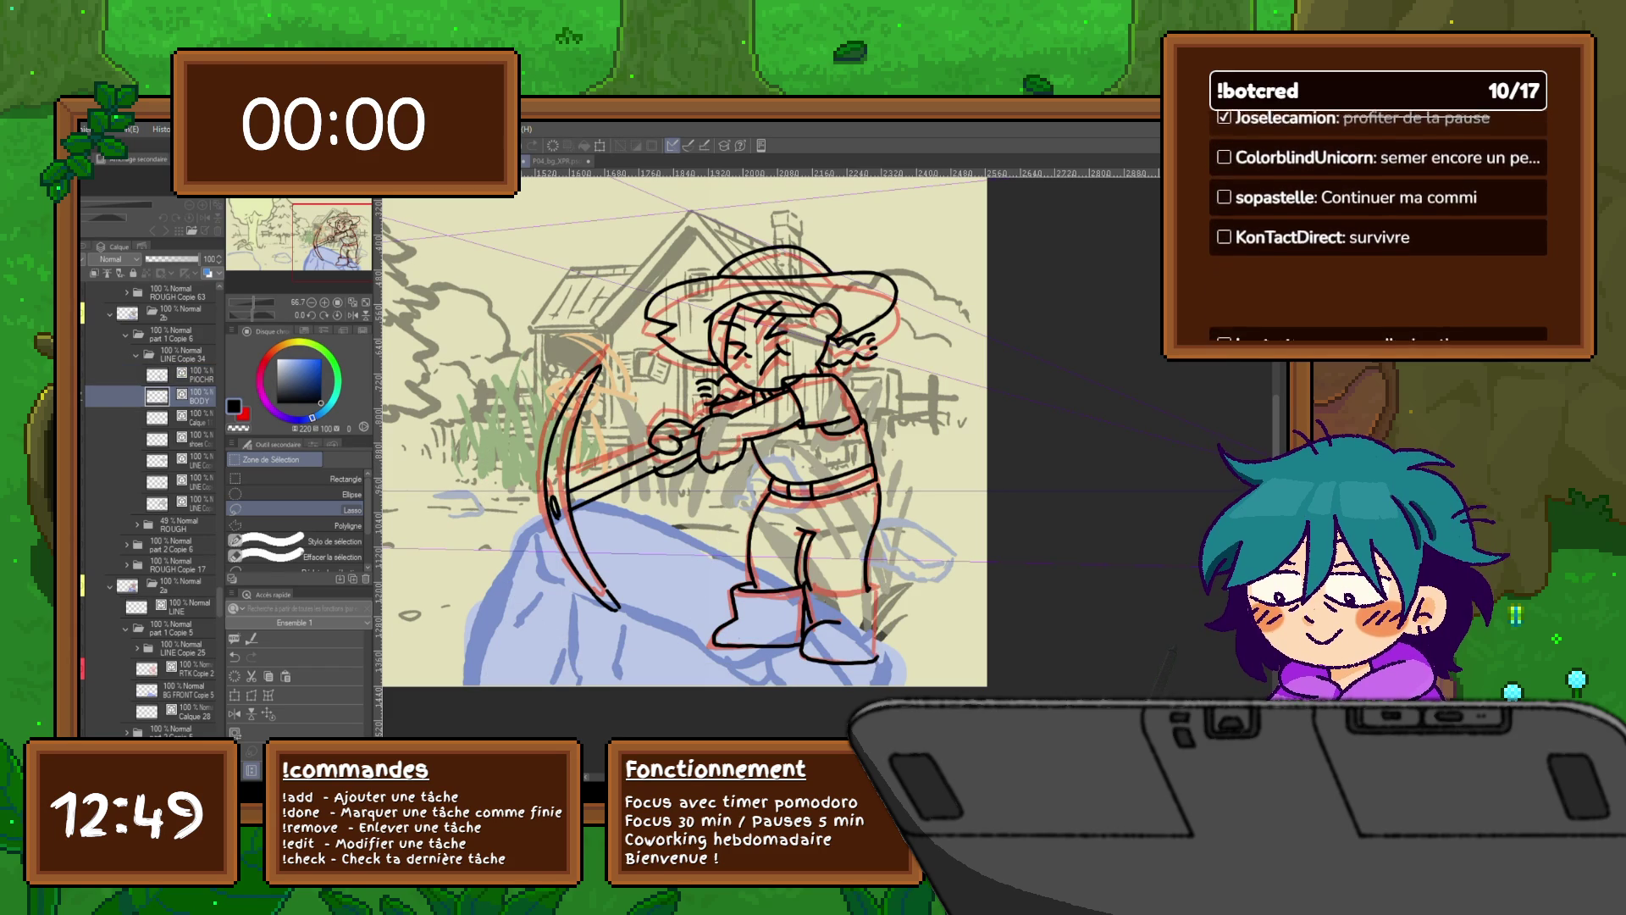
Step: Rename the line layers TETE and ARMS, compare the extra sketch strokes, and delete LINE Copy
click(182, 460)
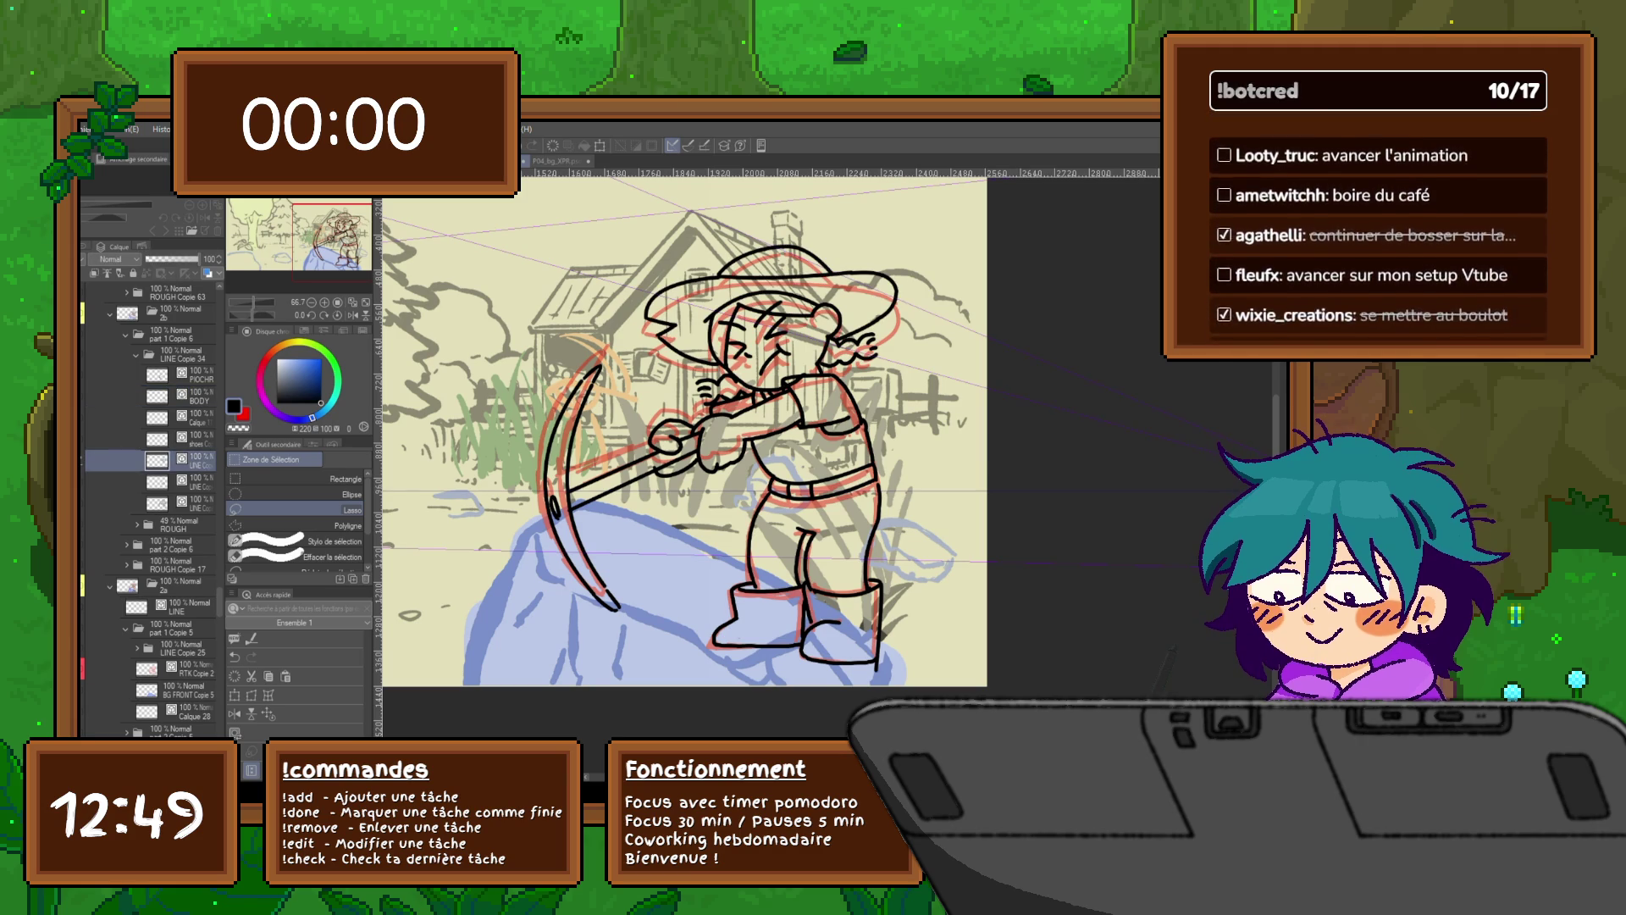
key(Return)
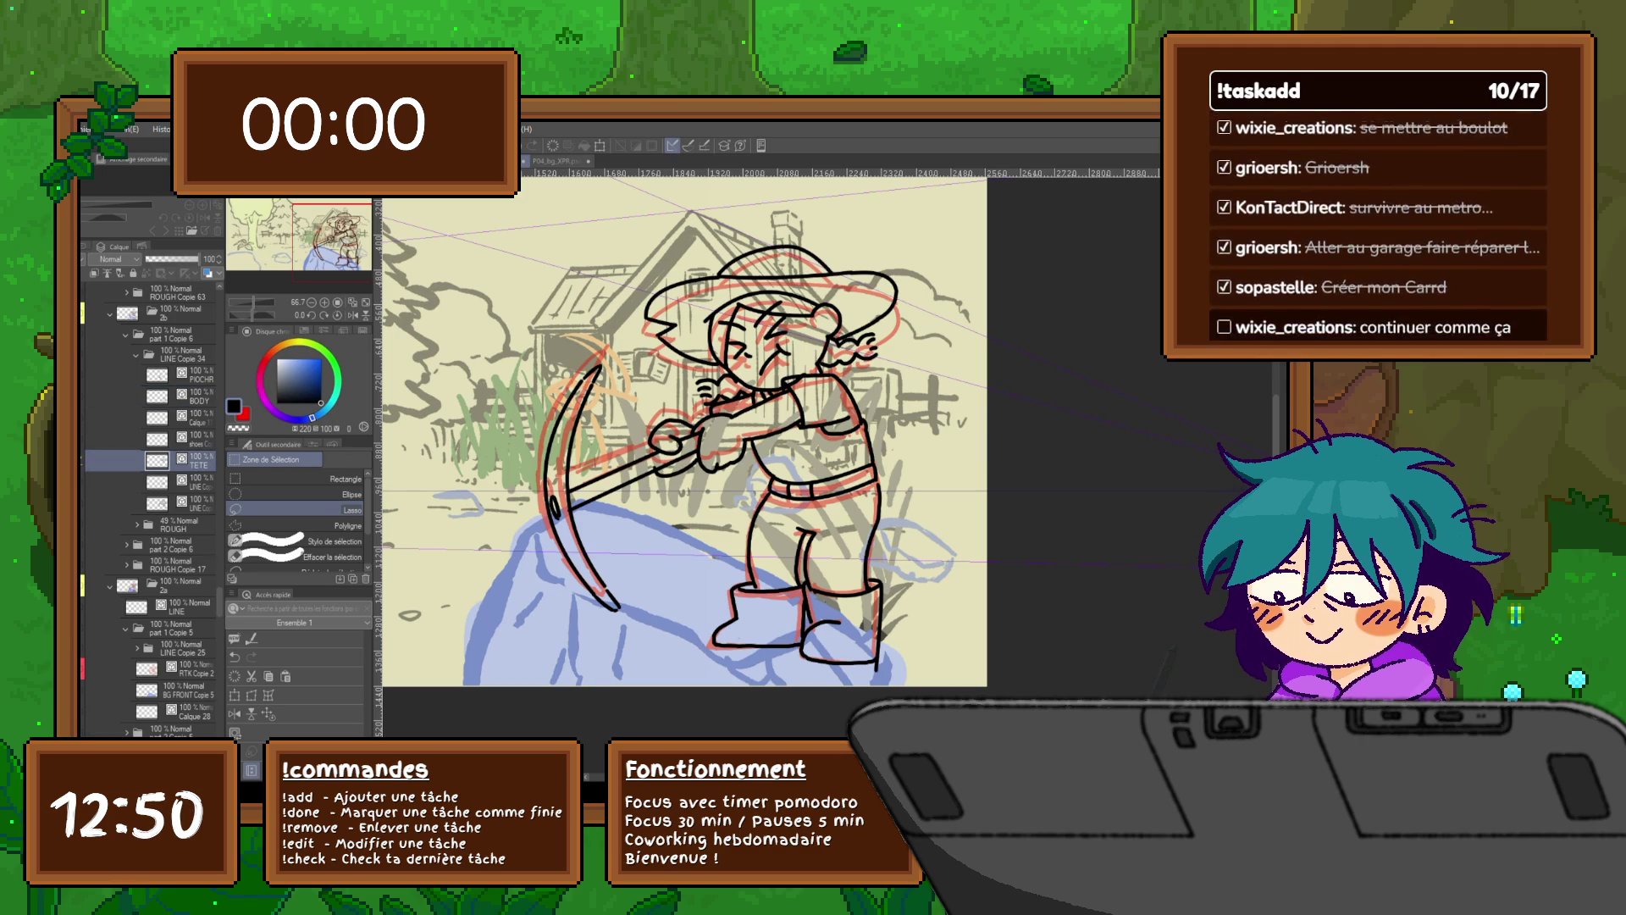
click(182, 481)
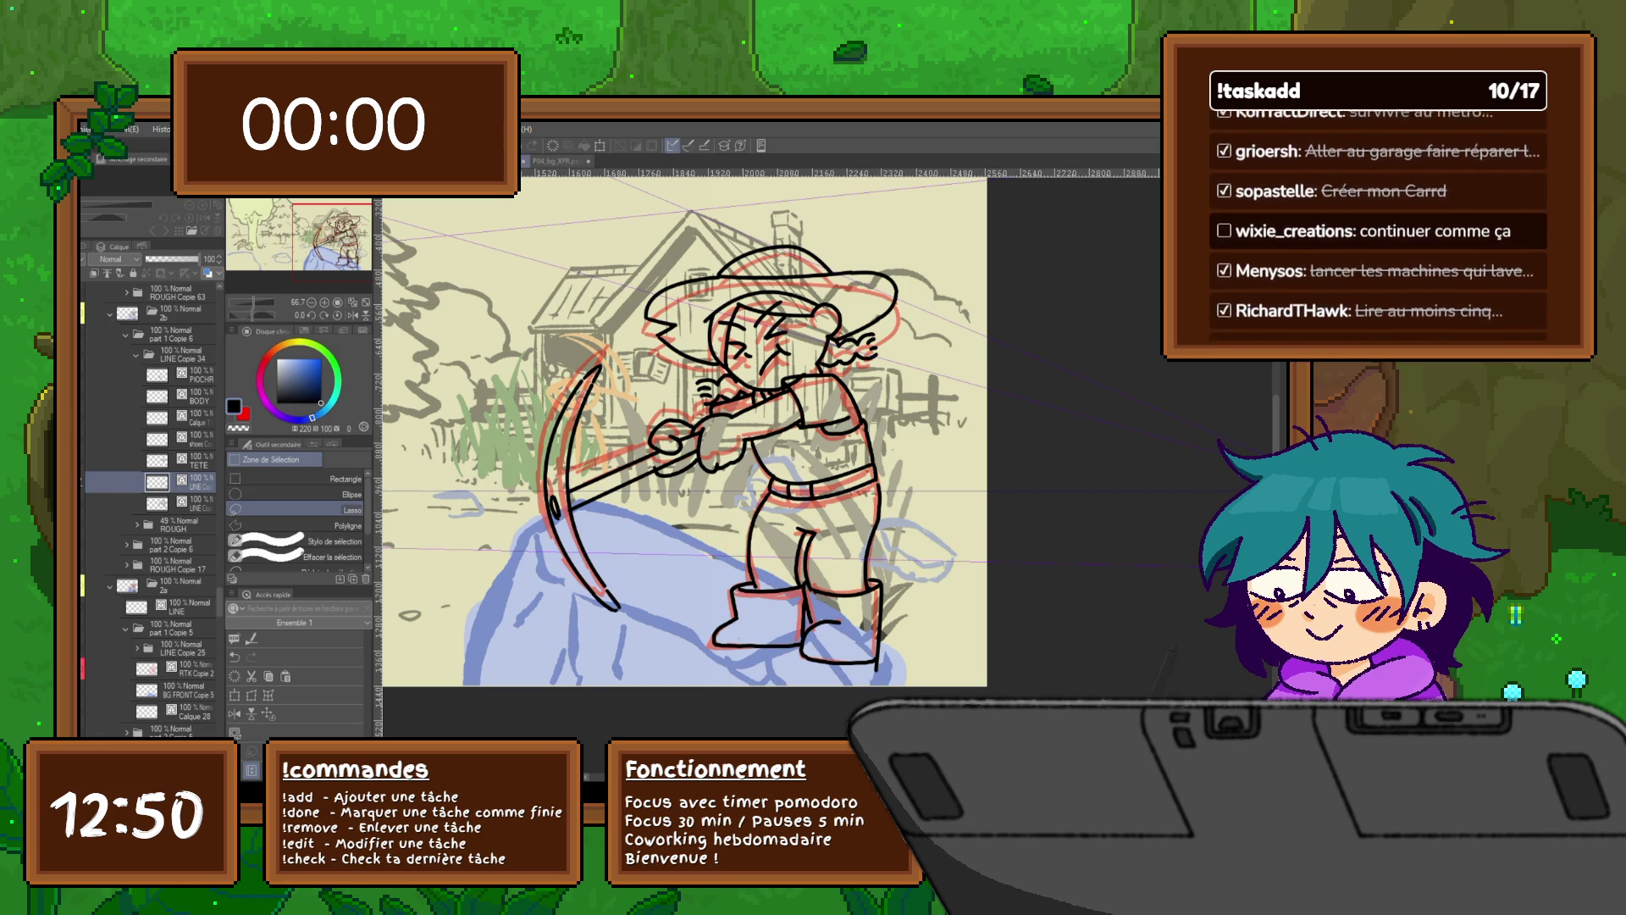
key(ctrl+z)
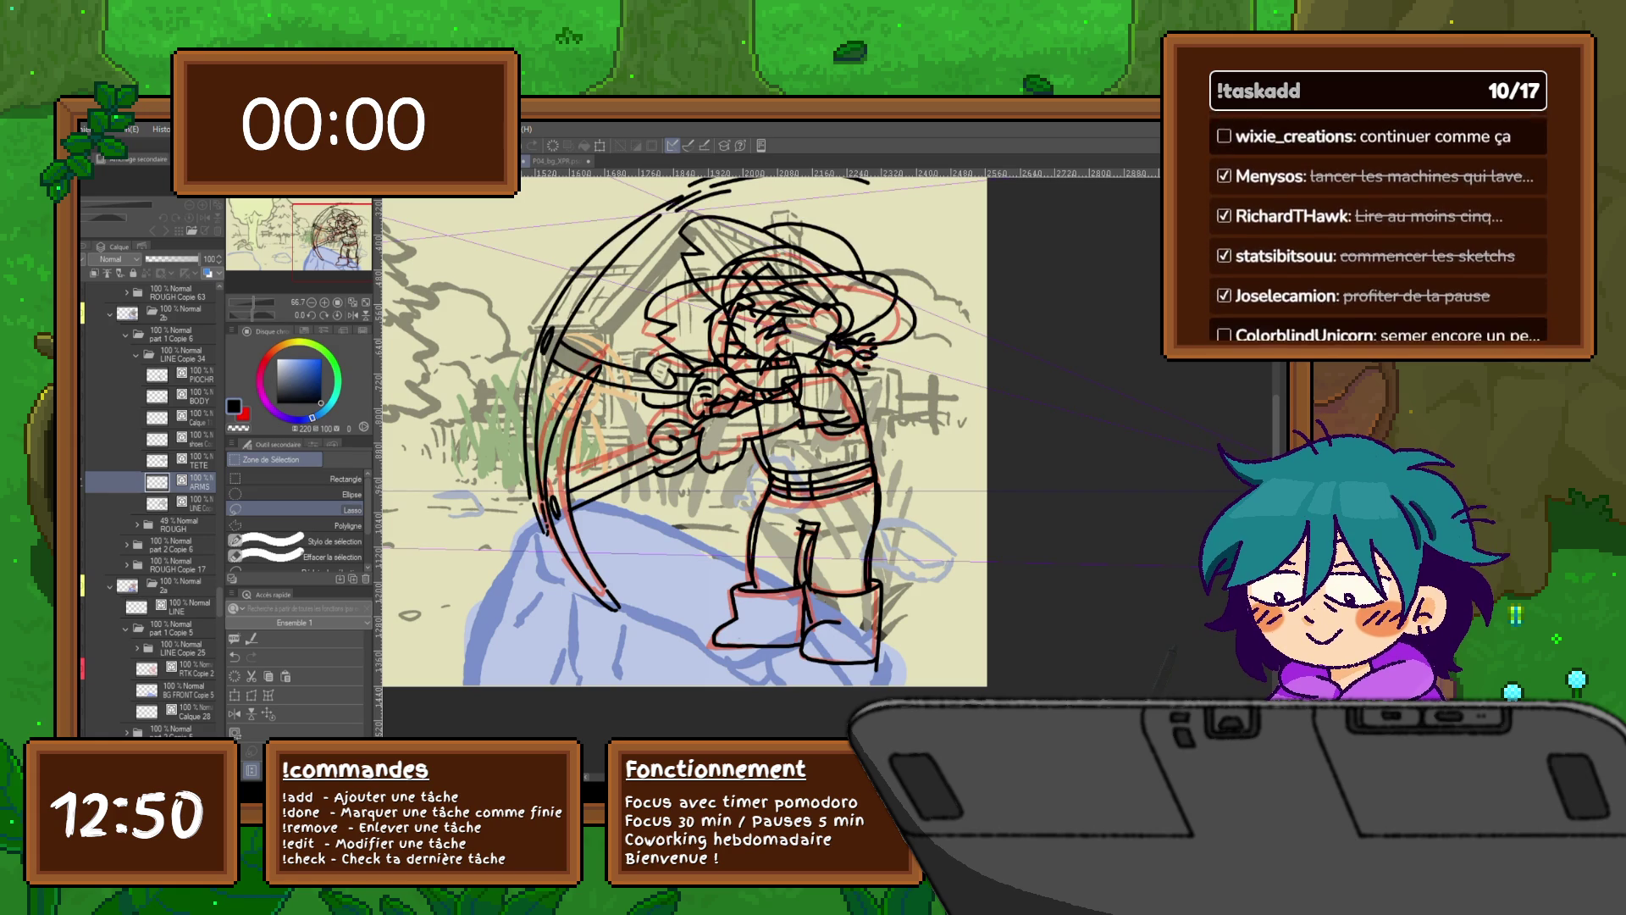
key(ctrl+z)
key(ctrl+y)
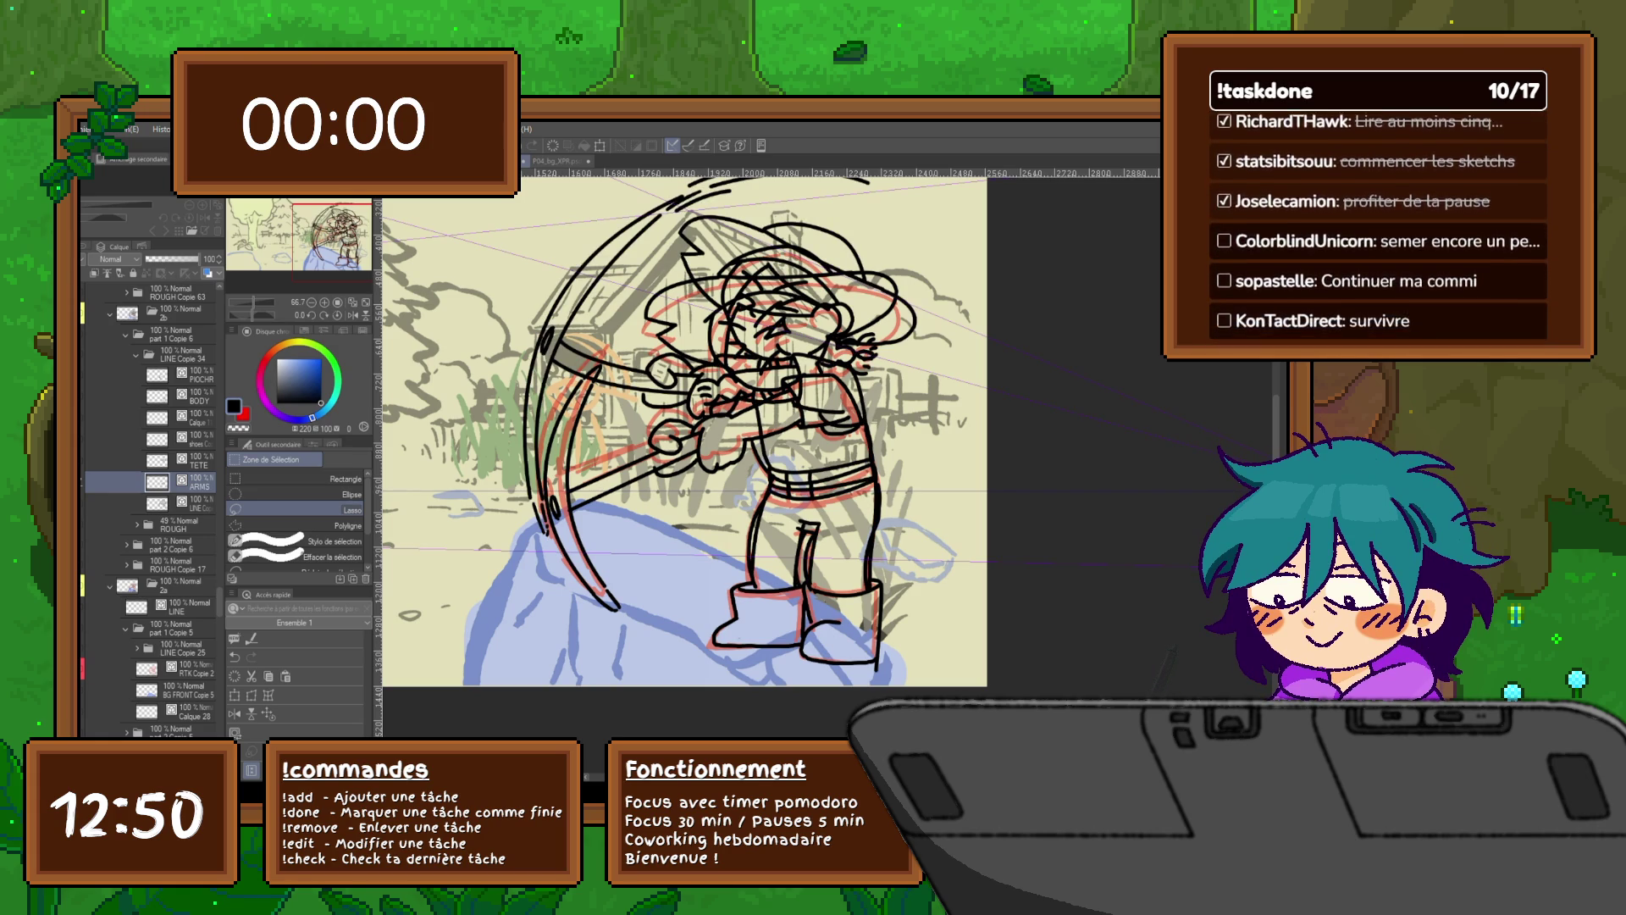
key(ctrl+z)
click(195, 503)
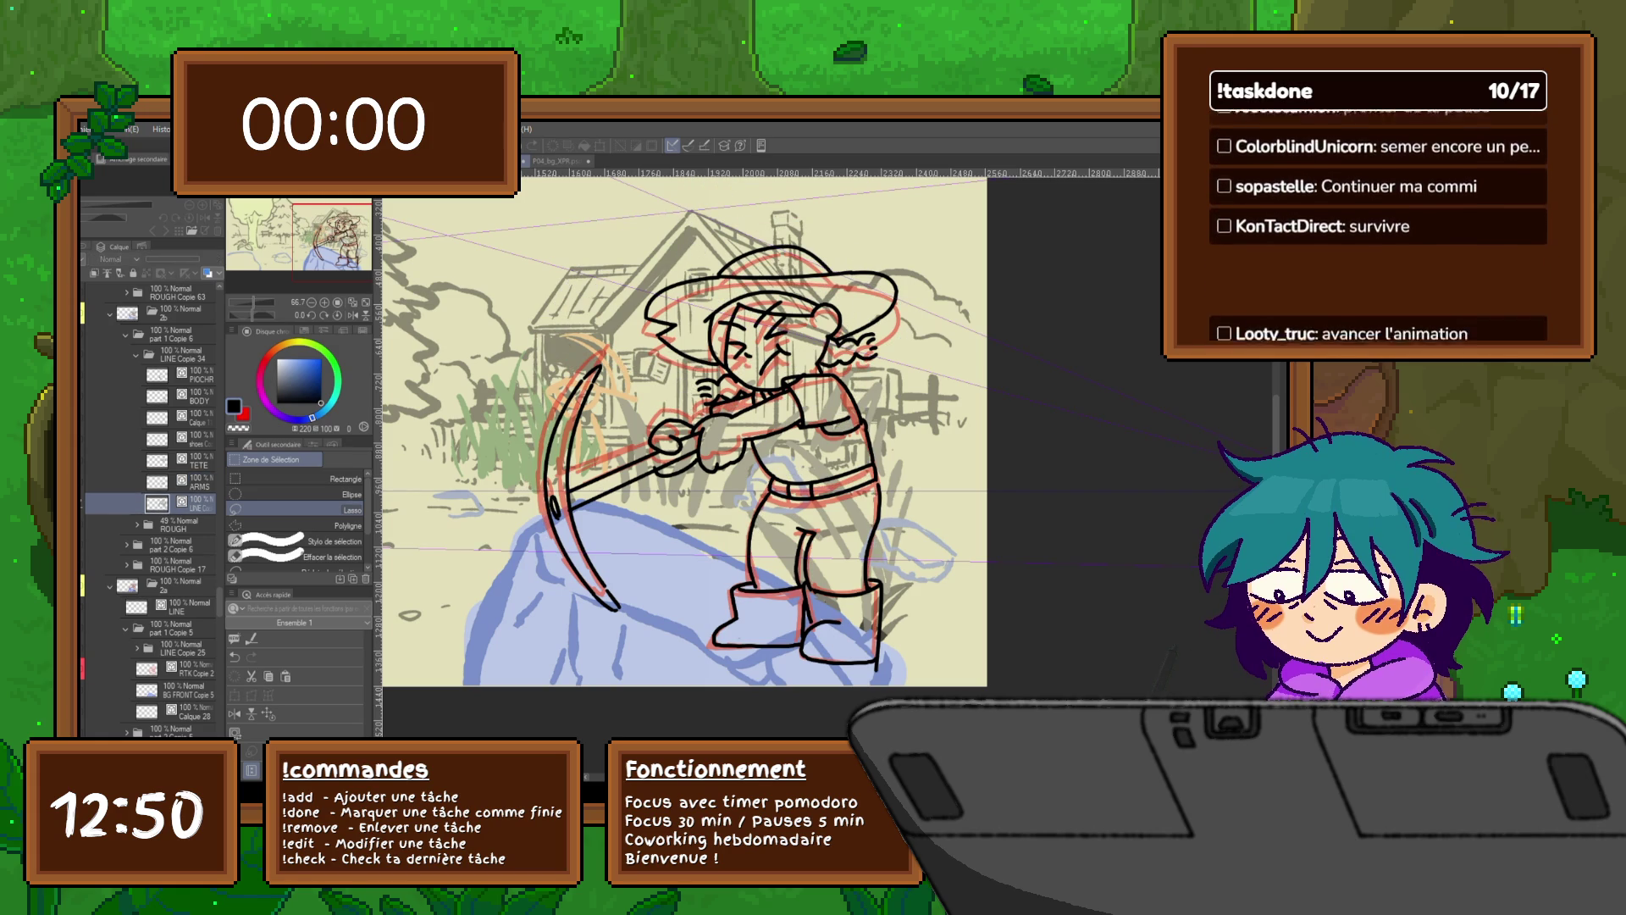
key(ctrl+z)
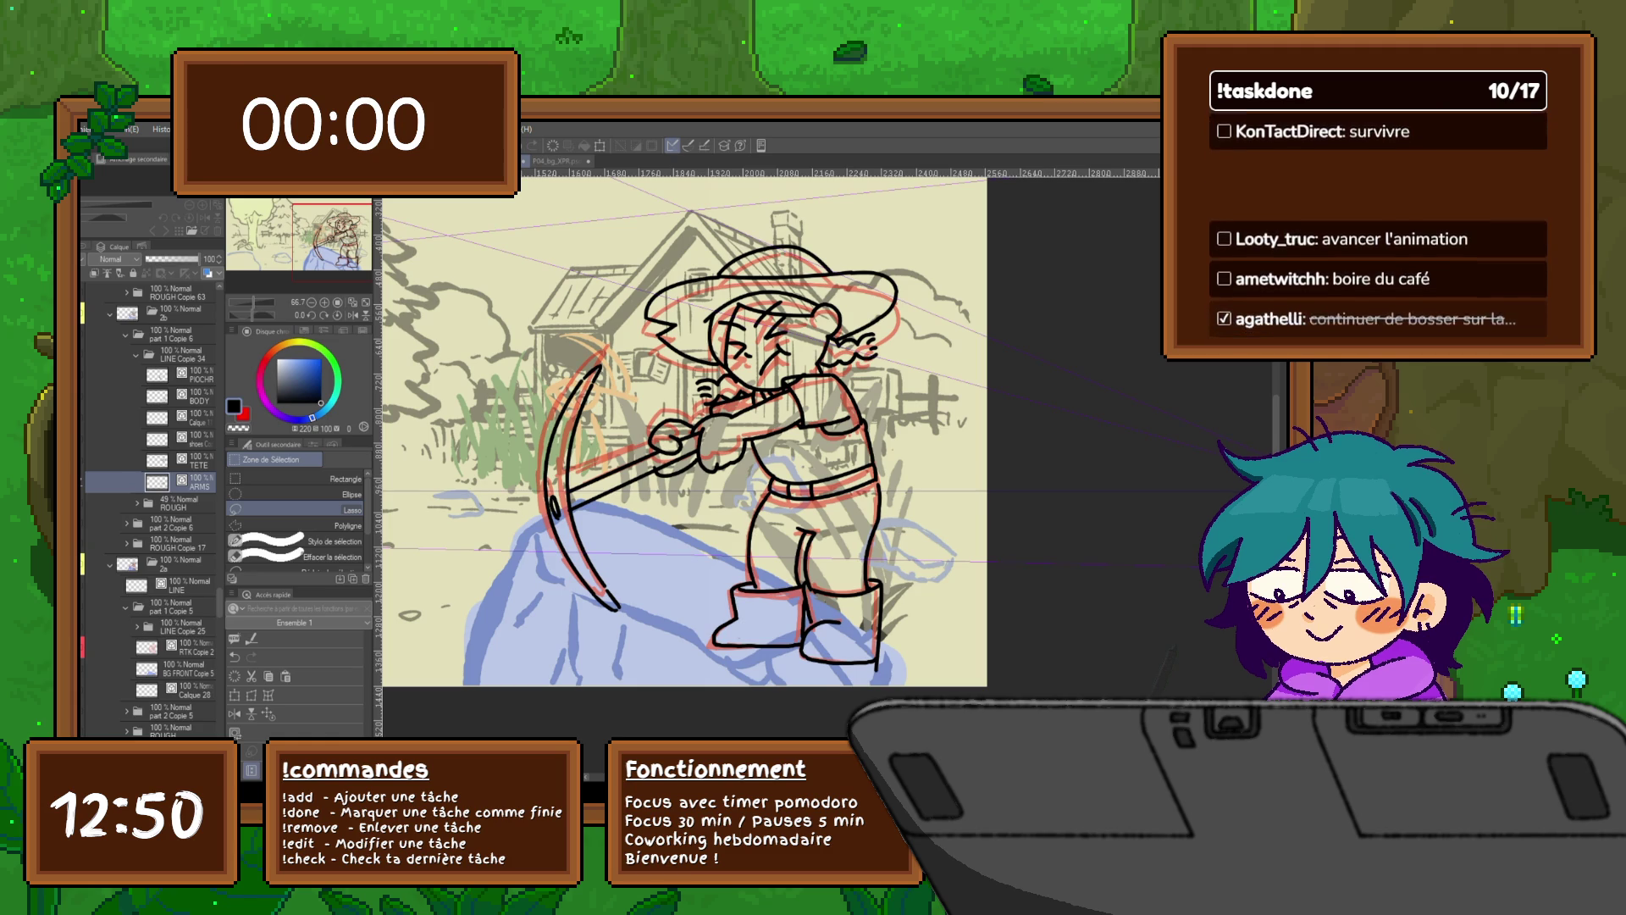